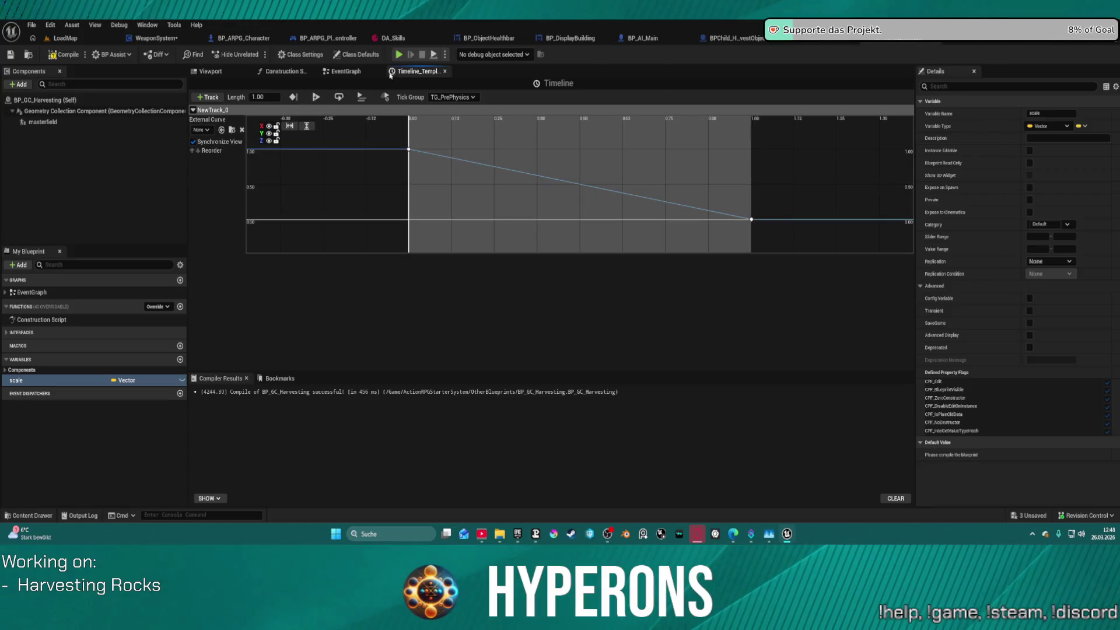
Arrange the Timeline, Set World Scale 3D and Geometry Collection Component nodes to make room
left_click_drag(673, 195, 284, 263)
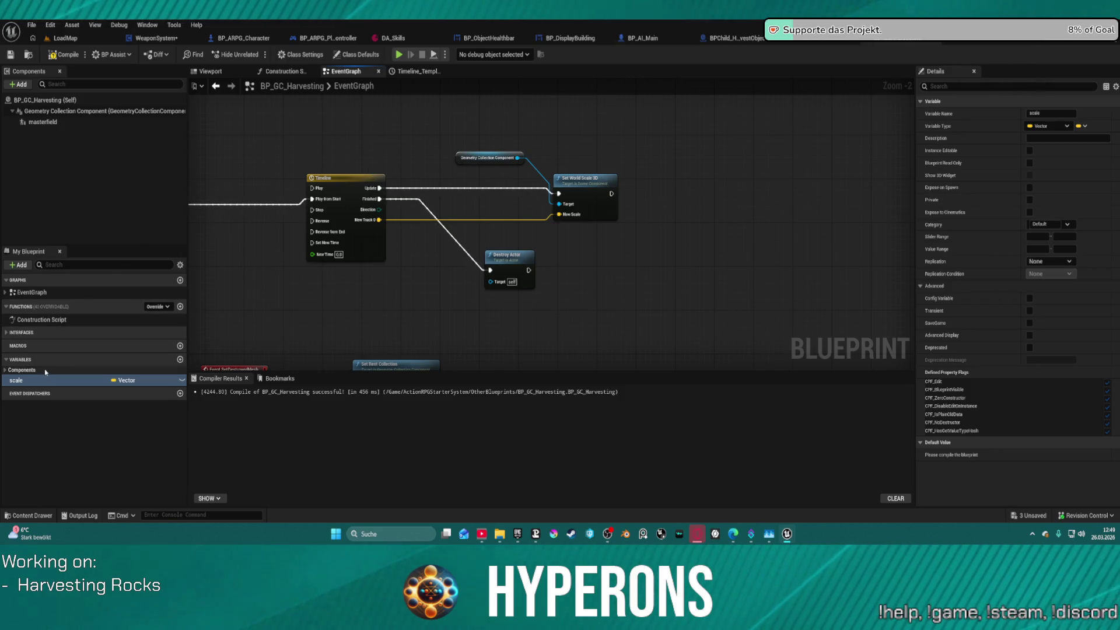
left_click_drag(581, 188, 677, 180)
left_click_drag(462, 162, 486, 129)
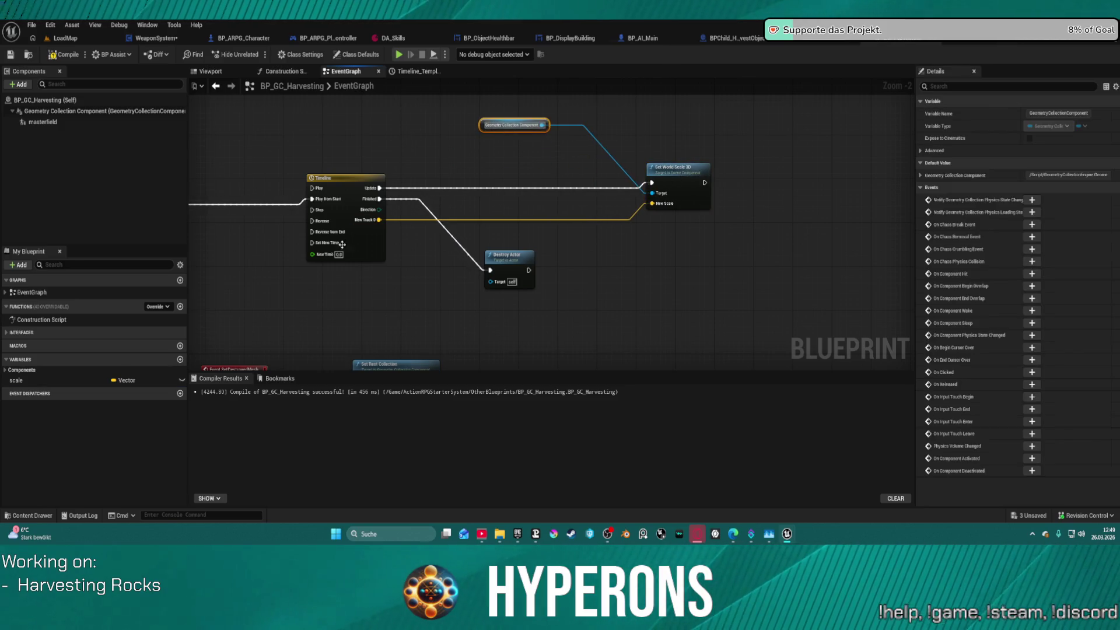
Add a Lerp (Vector) node from New Track 0 and route the track wire into its A input
left_click_drag(379, 220, 454, 213)
type("ler")
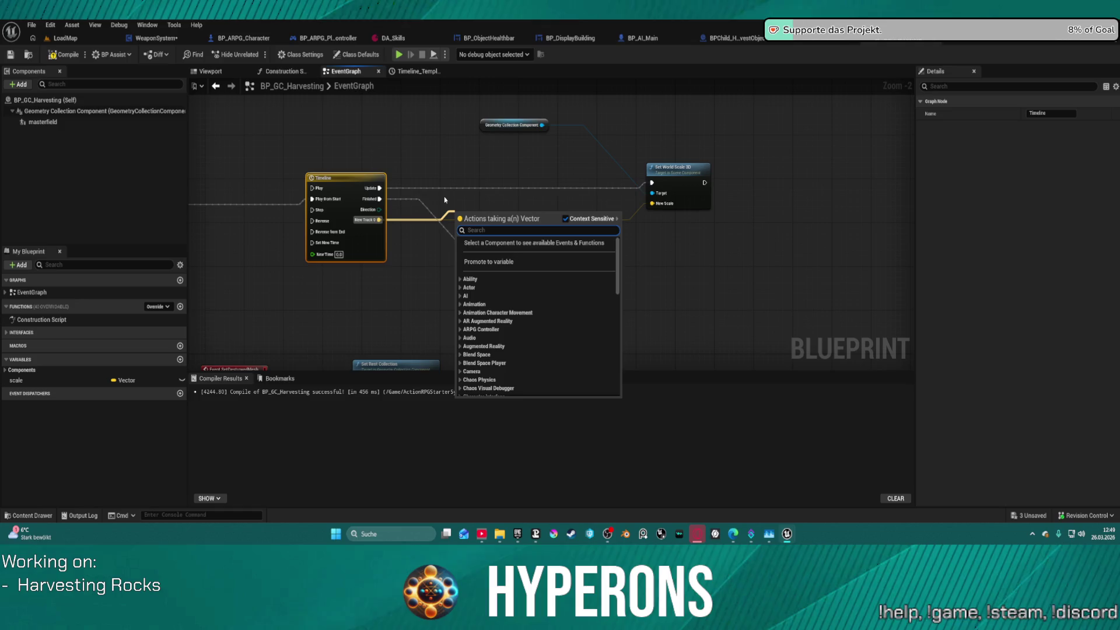
type("p")
key("Up")
key("Return")
mouse_move(488, 209)
left_mouse_down()
mouse_move(510, 174)
mouse_move(499, 171)
left_mouse_up()
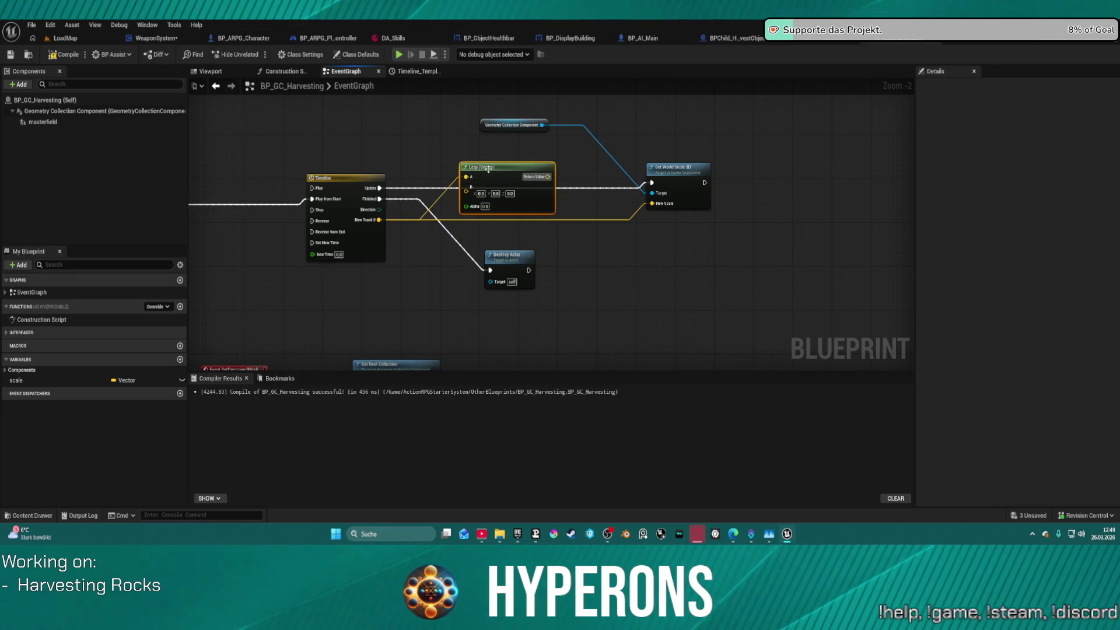
left_click(346, 178)
Wire the Lerp's Return Value to New Scale and New Track 0 to its B input
left_click(466, 176, "alt")
left_click_drag(547, 176, 651, 203)
left_click_drag(542, 196, 607, 213)
mouse_move(379, 219)
left_mouse_down()
mouse_move(502, 225)
mouse_move(529, 211)
left_mouse_up()
Feed a Get scale variable node into the Lerp's A input, discarding a stray wire
mouse_move(16, 382)
left_mouse_down()
mouse_move(418, 161)
mouse_move(410, 155)
left_mouse_up()
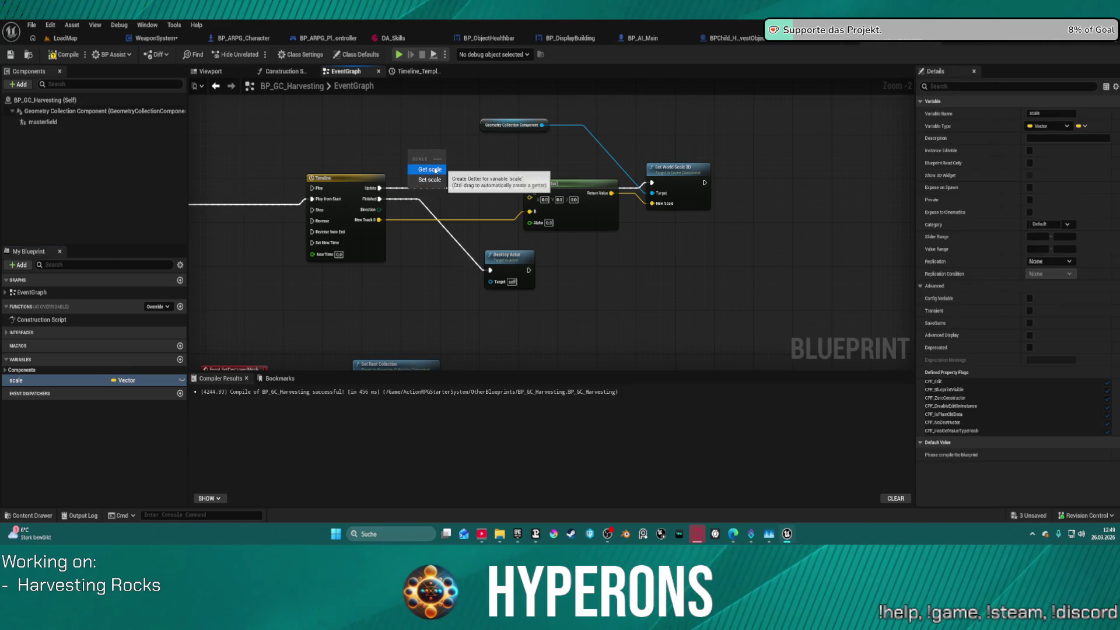
left_click(439, 170)
mouse_move(438, 153)
left_mouse_down()
mouse_move(547, 207)
mouse_move(537, 200)
left_mouse_up()
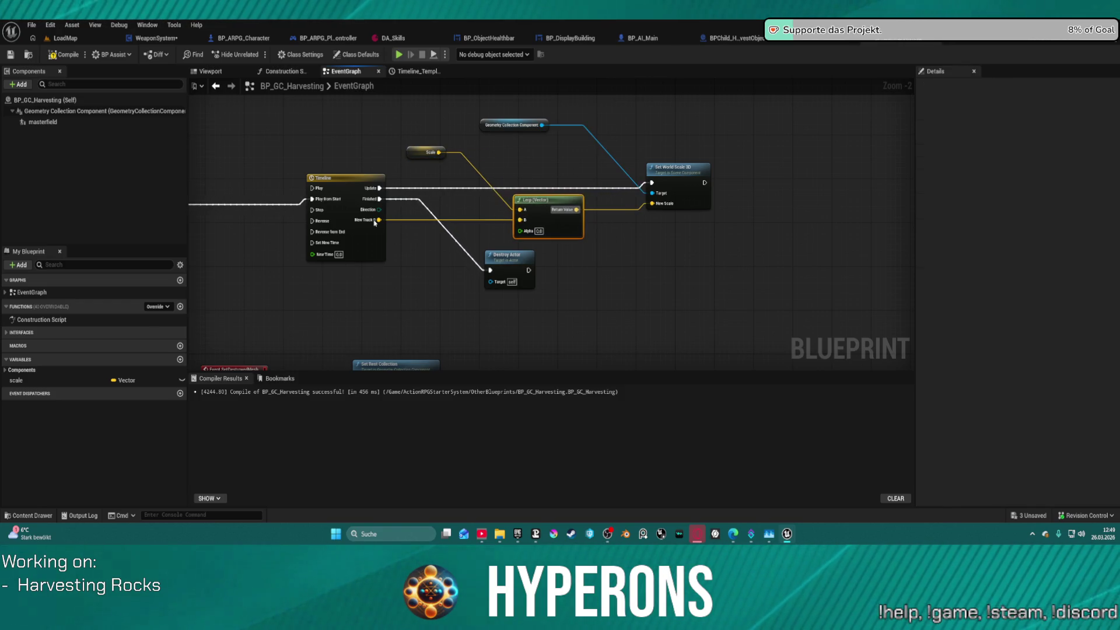
mouse_move(379, 220)
left_mouse_down()
mouse_move(586, 178)
mouse_move(536, 155)
left_mouse_up()
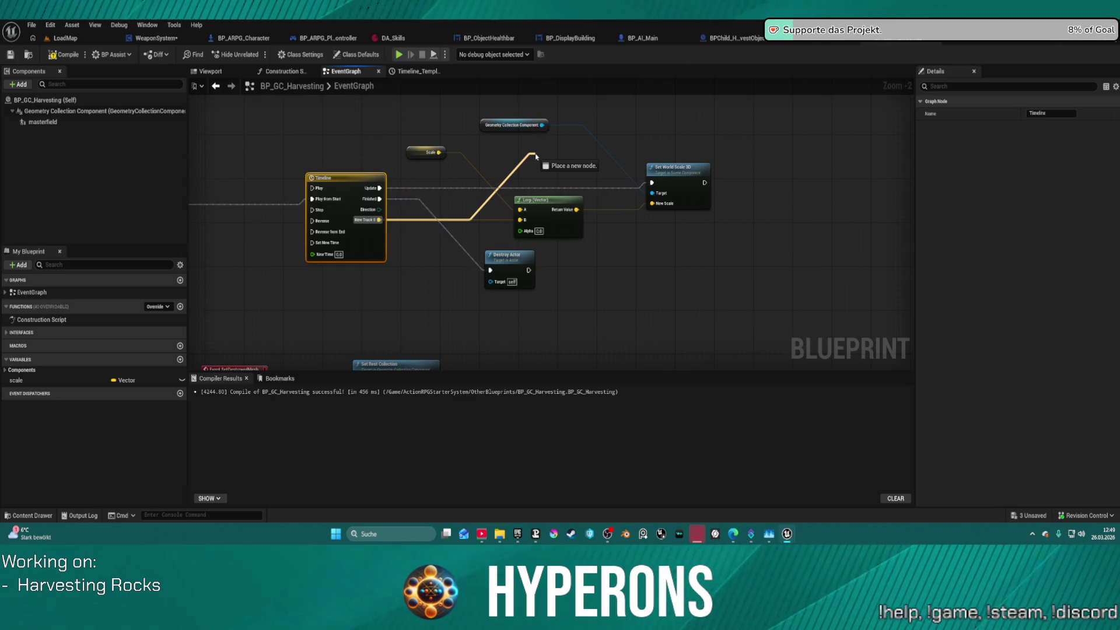
left_click_drag(537, 157, 537, 156)
left_click(477, 115)
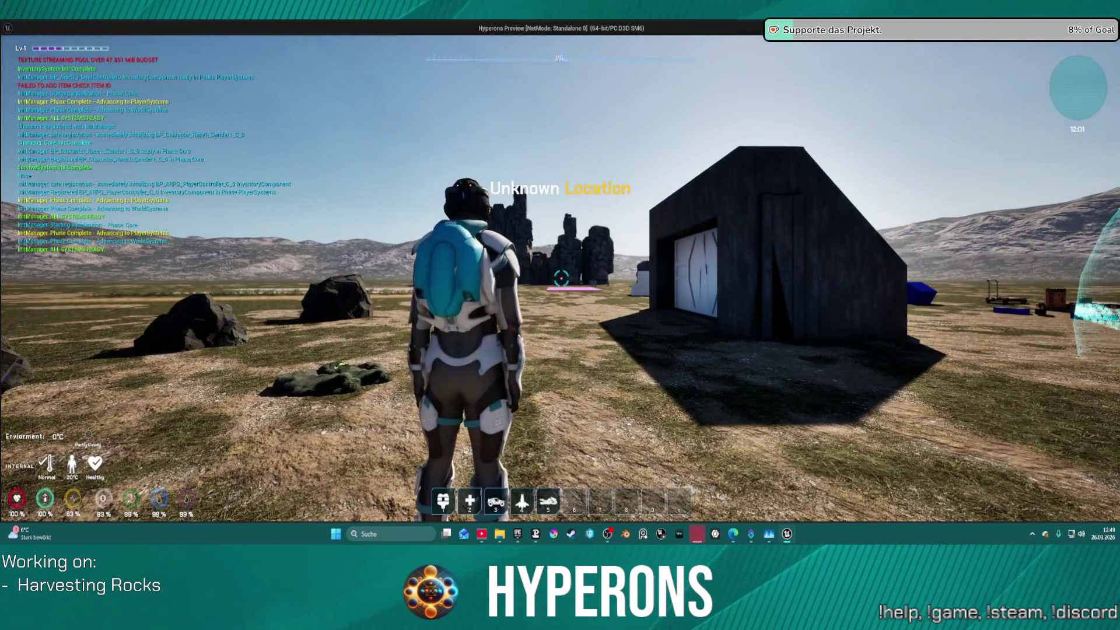
key("i")
left_click(975, 142)
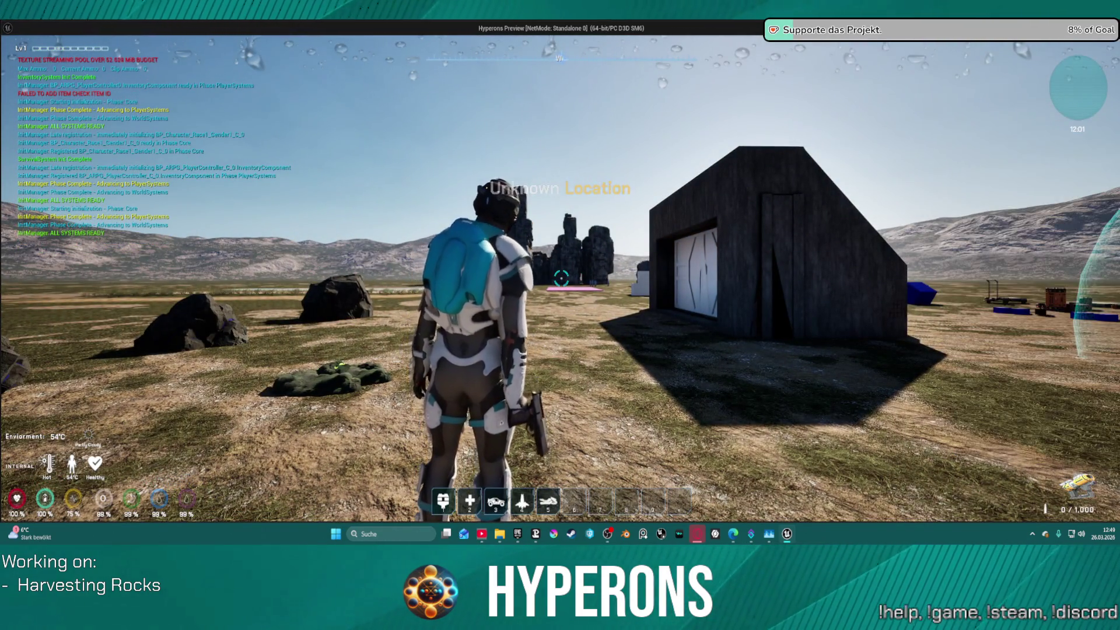
key("w")
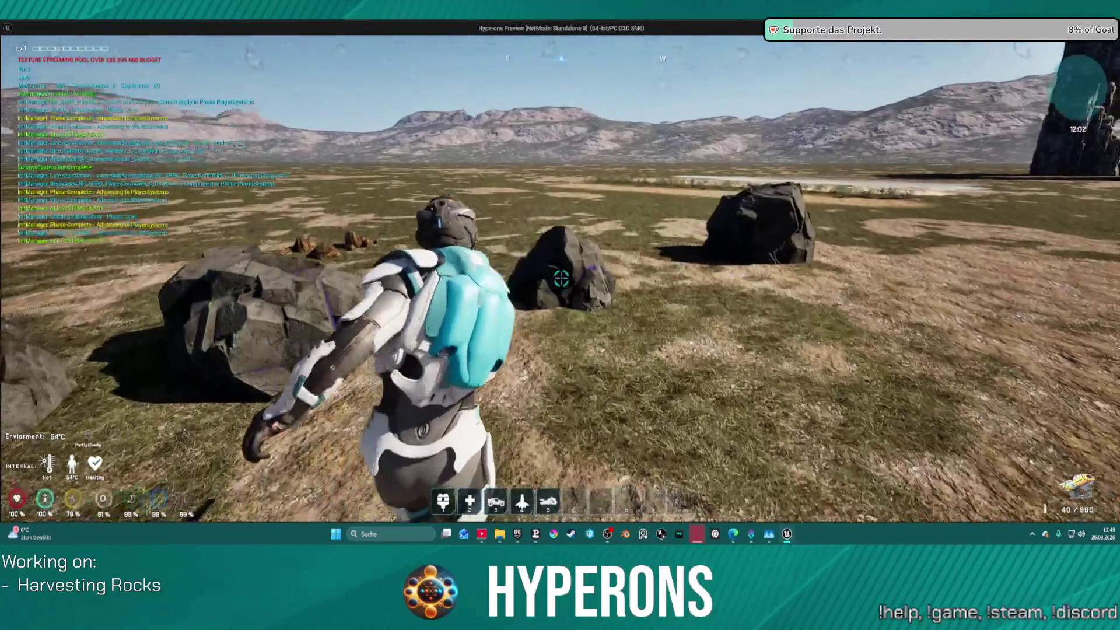
left_click(557, 299)
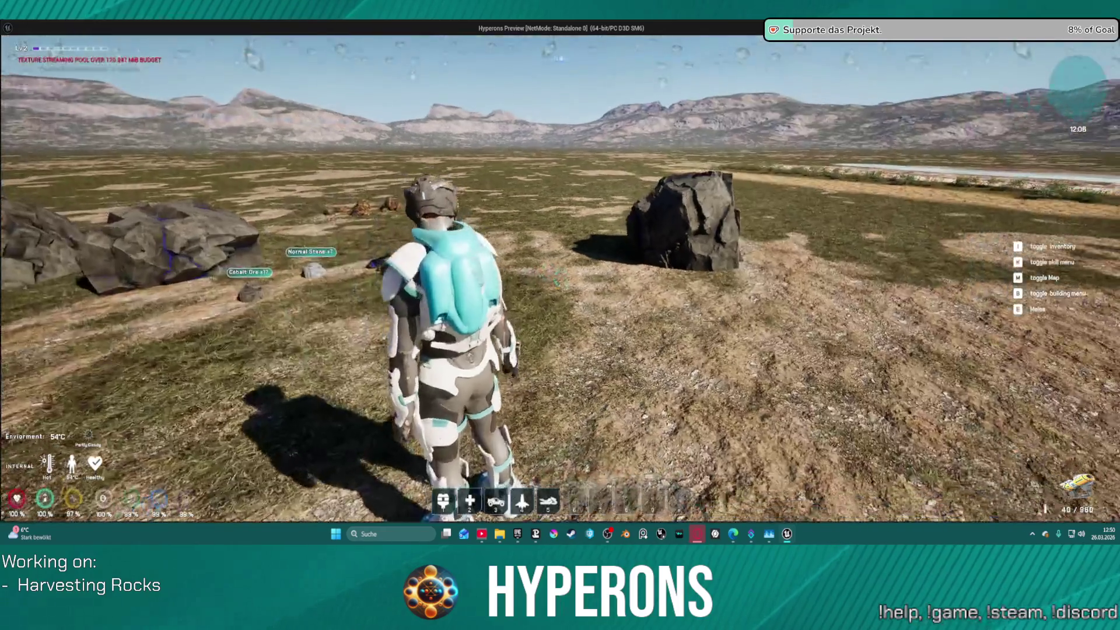
key("alt+Tab")
key("Escape")
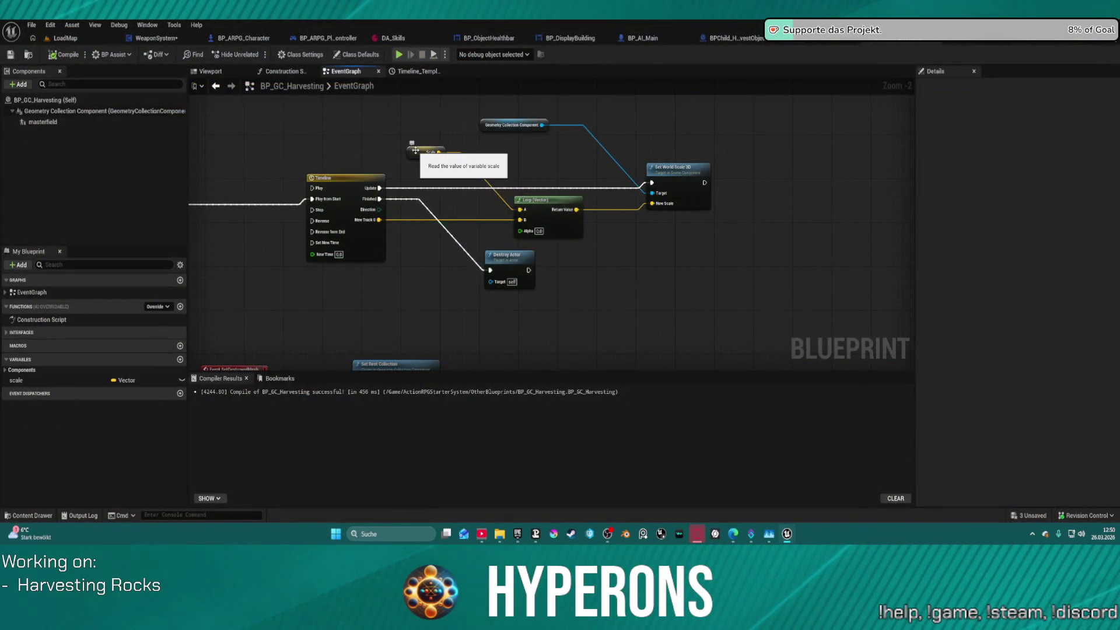
Check the scale default, unwire New Track 0 from Lerp B, and open the Timeline editor
left_click(422, 153)
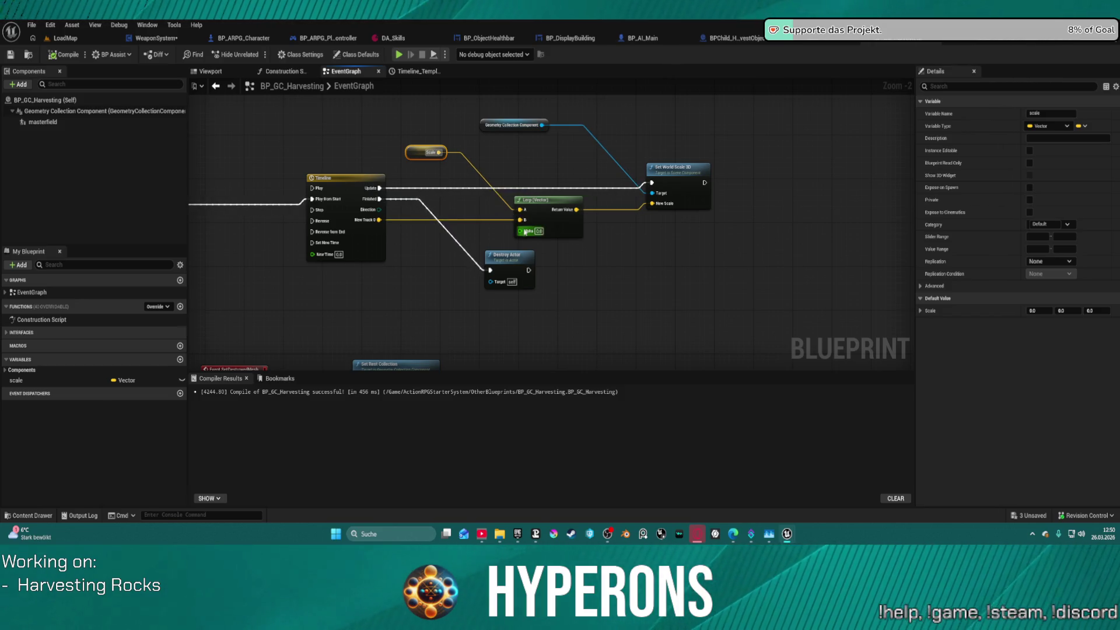
left_click(394, 223, "alt")
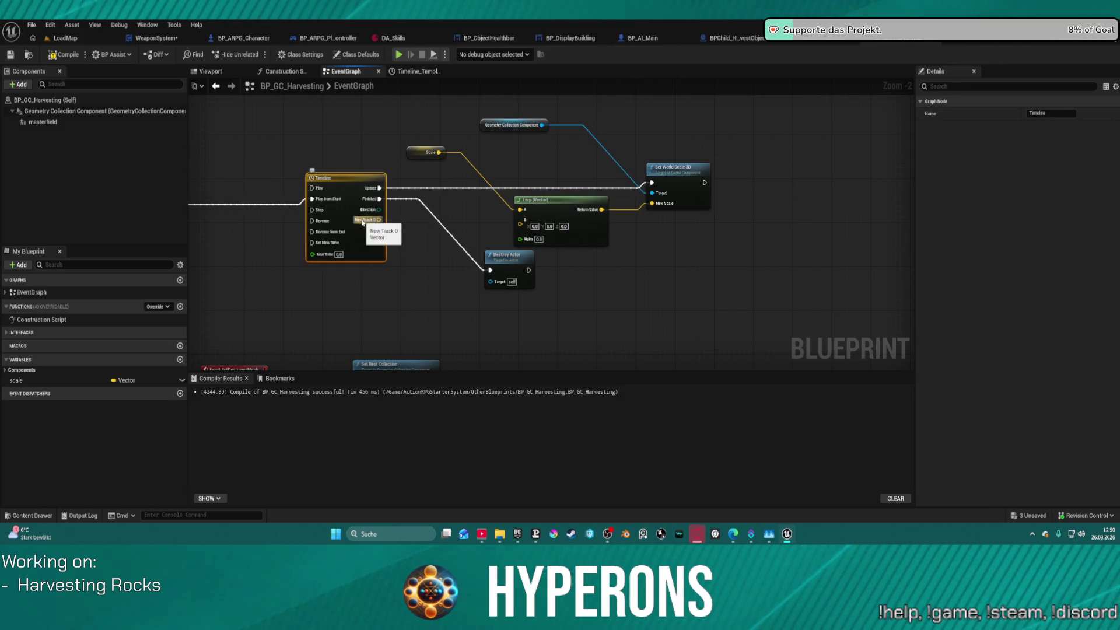
right_click(349, 188)
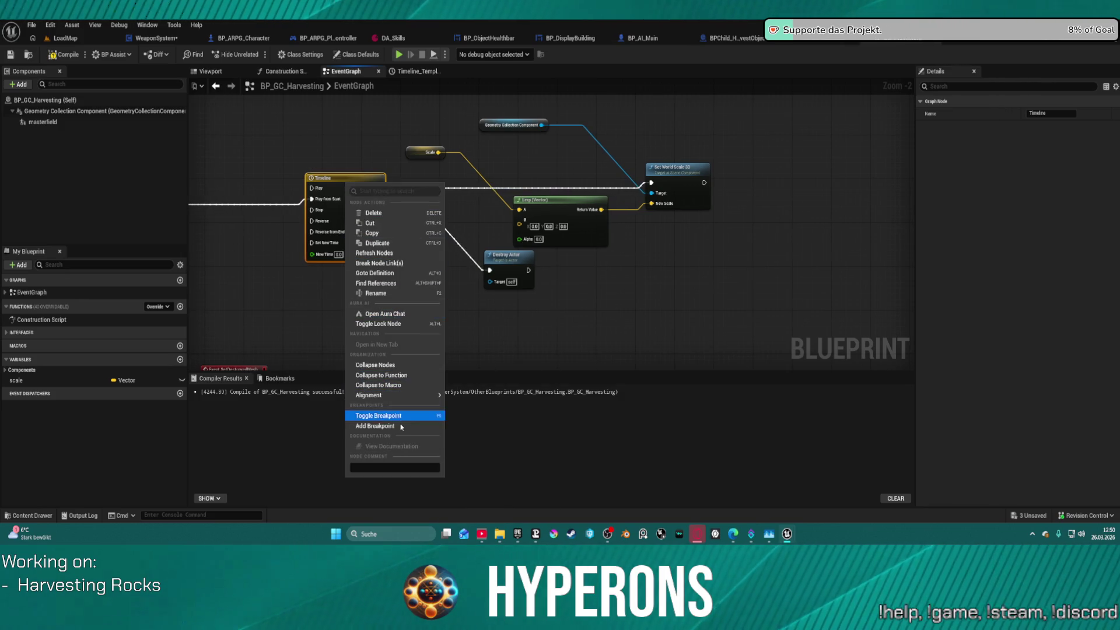
double_click(344, 178)
Add float track NewTrack_1 and delete the old NewTrack_0 vector track
left_click(223, 100)
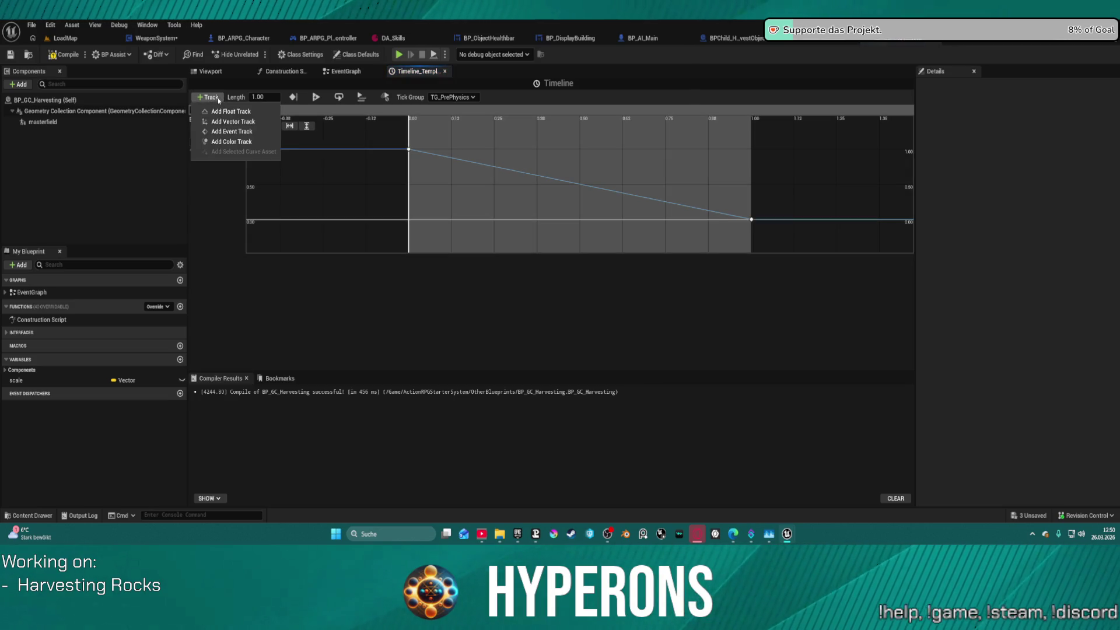
left_click(235, 112)
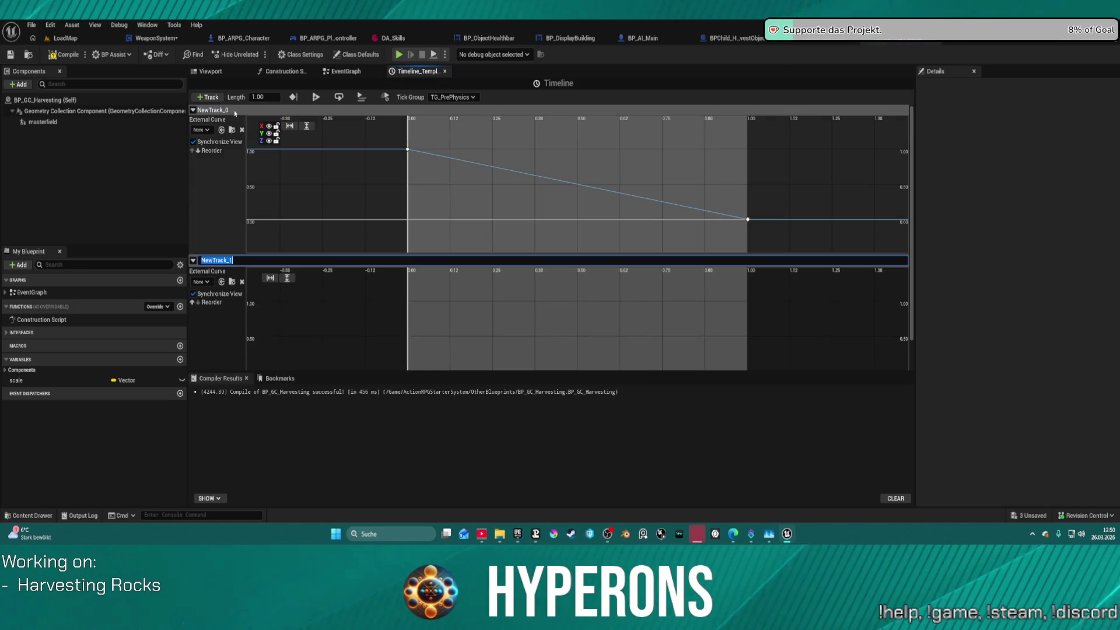
left_click(199, 115)
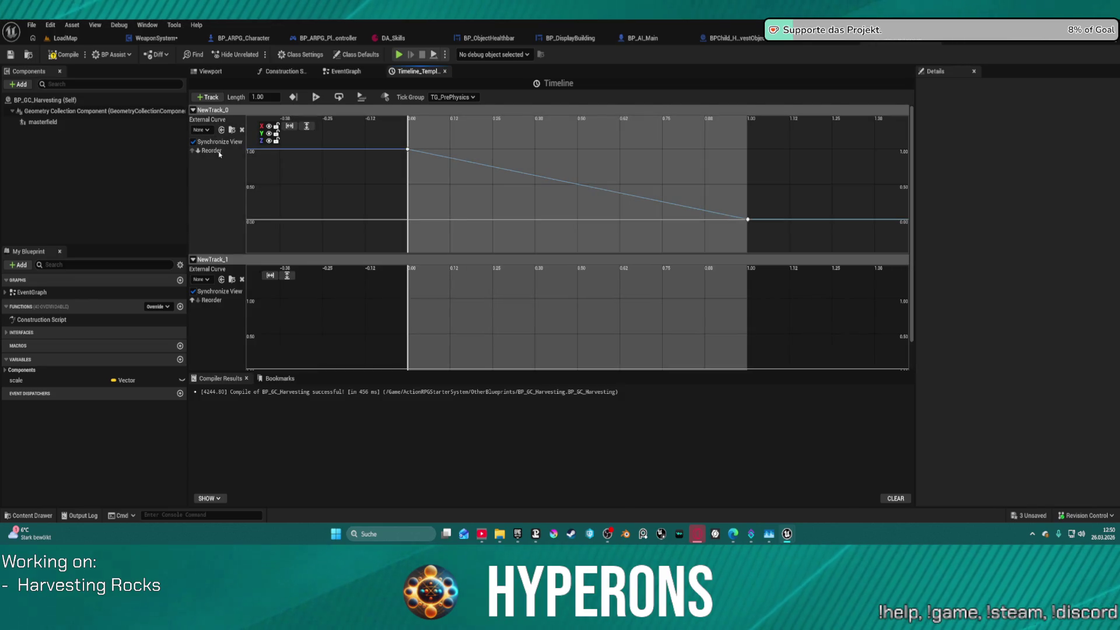
left_click(193, 110)
right_click(218, 119)
left_click(235, 127)
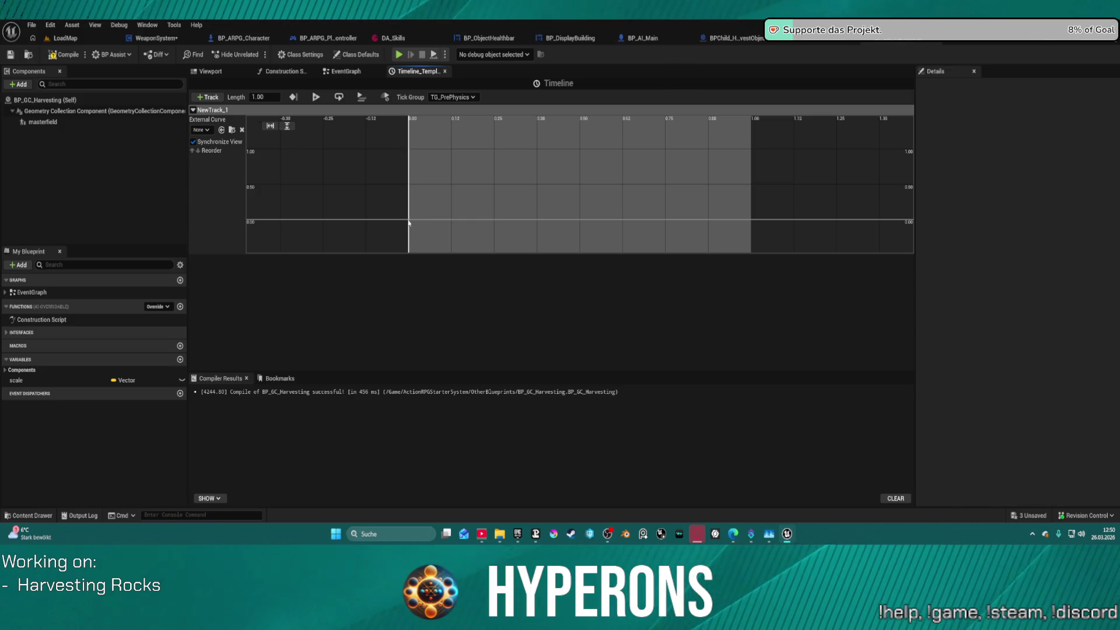
Key NewTrack_1 at time 0 around value 1 and near time 1 at value 0
right_click(409, 151)
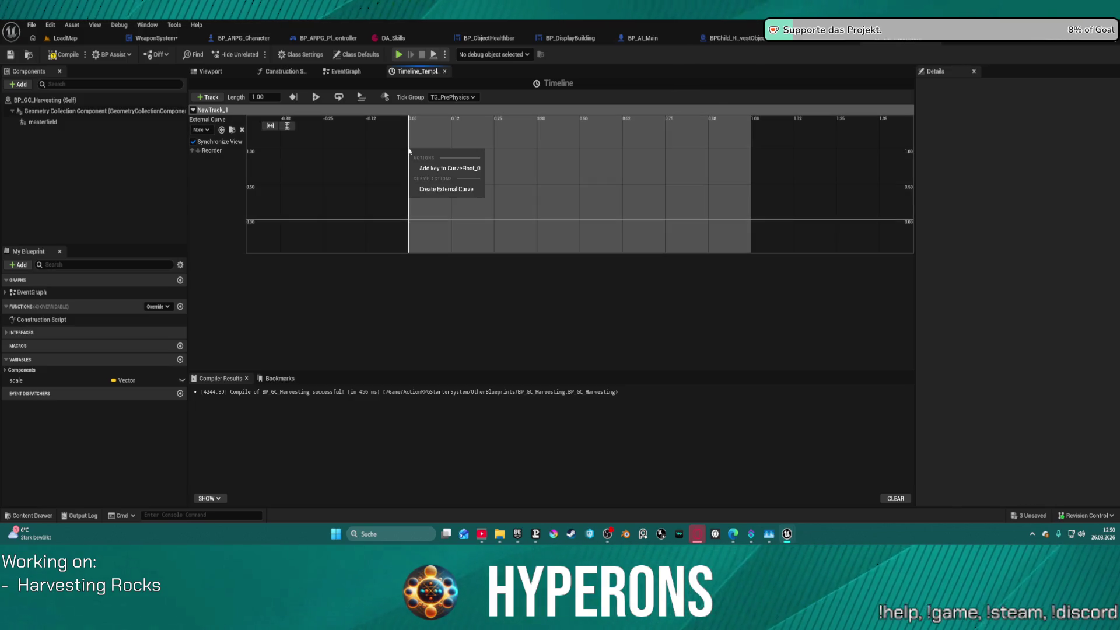
left_click(437, 168)
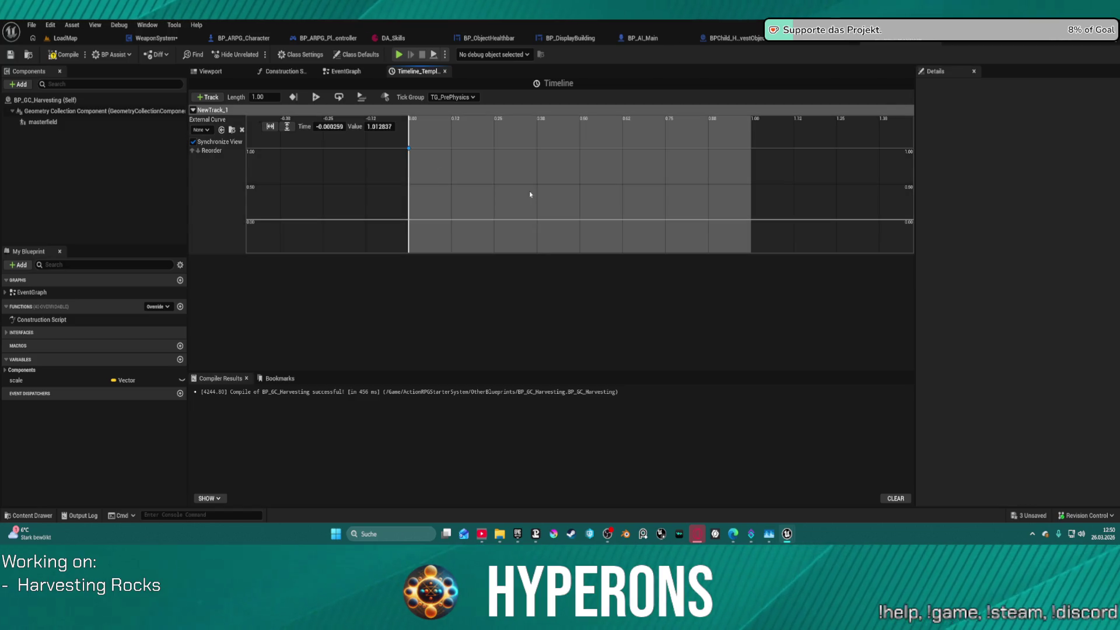
right_click(751, 220)
left_click(776, 231)
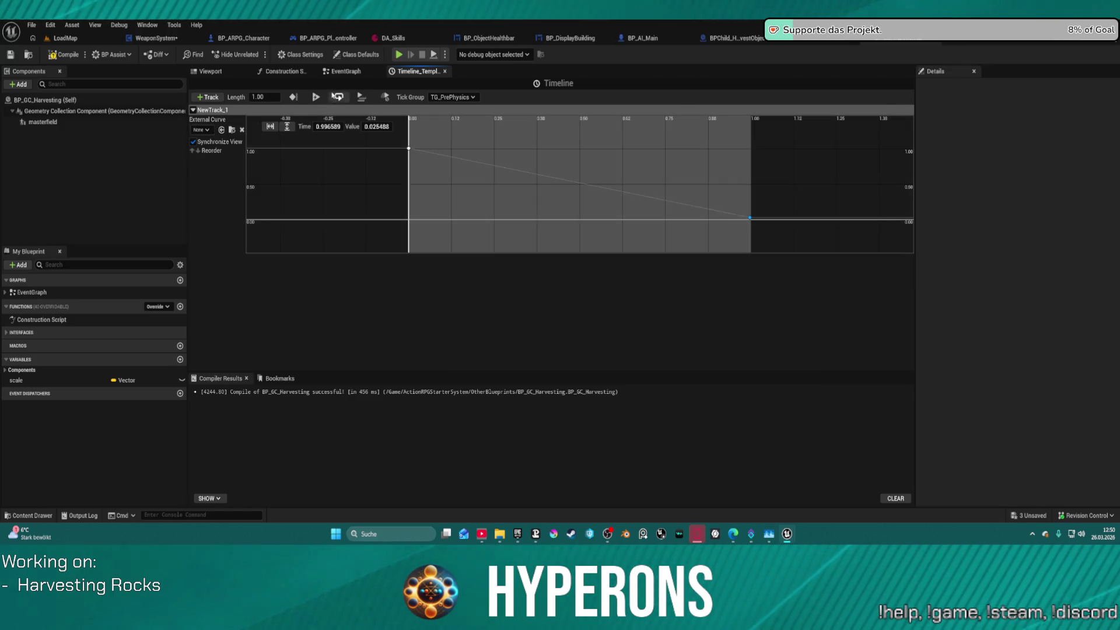
left_click(372, 127)
type("0")
key("Return")
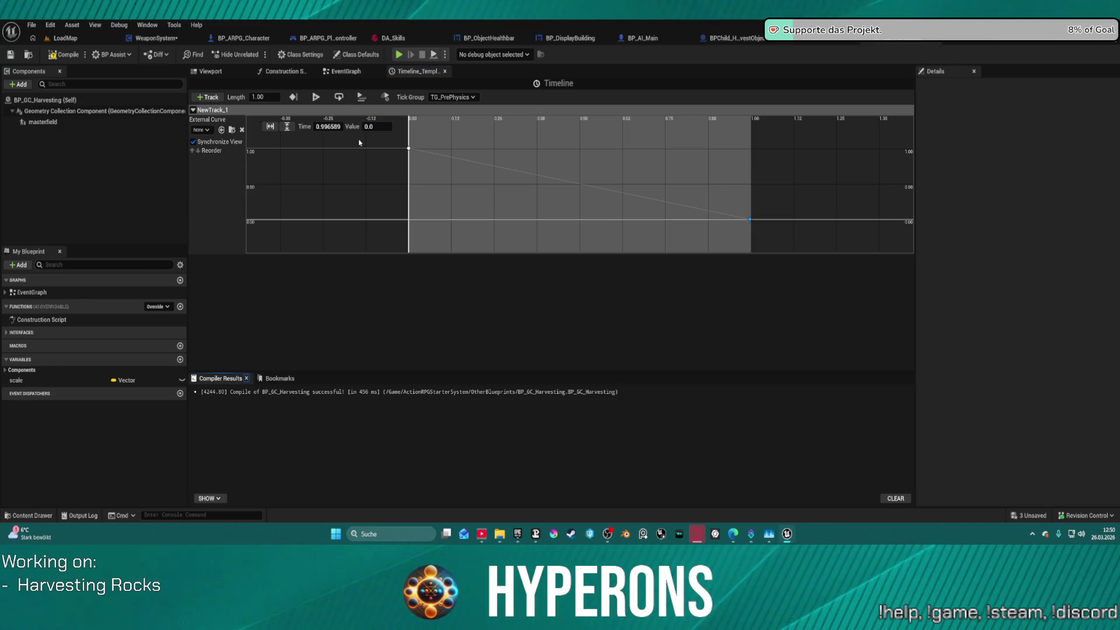
left_click(332, 126)
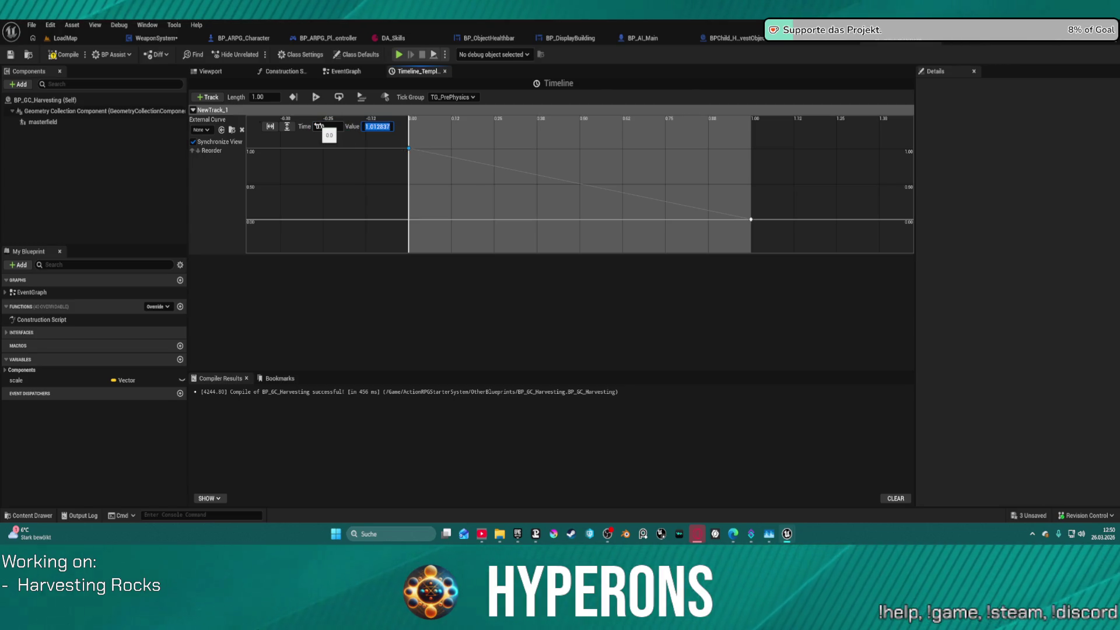
mouse_move(400, 147)
left_mouse_down()
mouse_move(752, 242)
mouse_move(760, 225)
left_mouse_up()
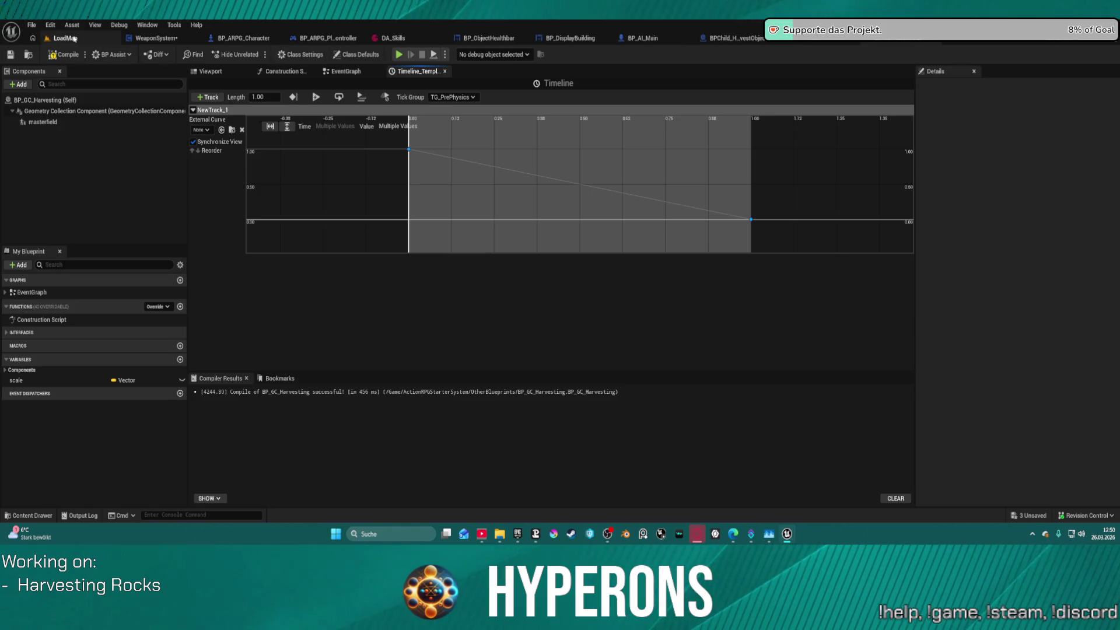
In the rock Blueprint's event graph, wire New Track 1 into the Lerp's Alpha and launch play
left_click(74, 38)
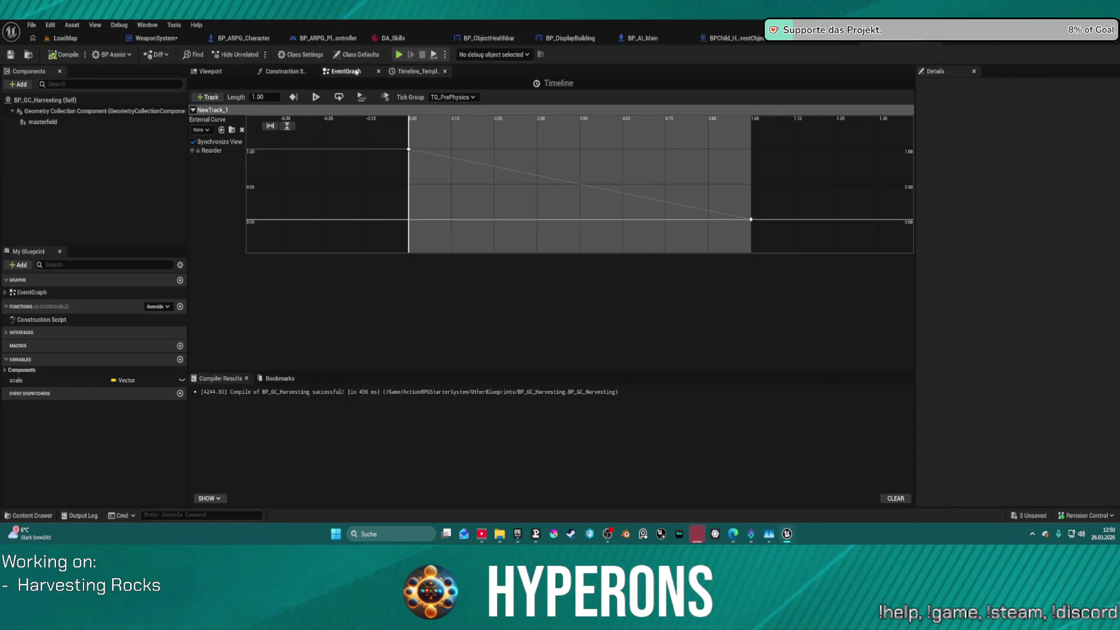
left_click(355, 71)
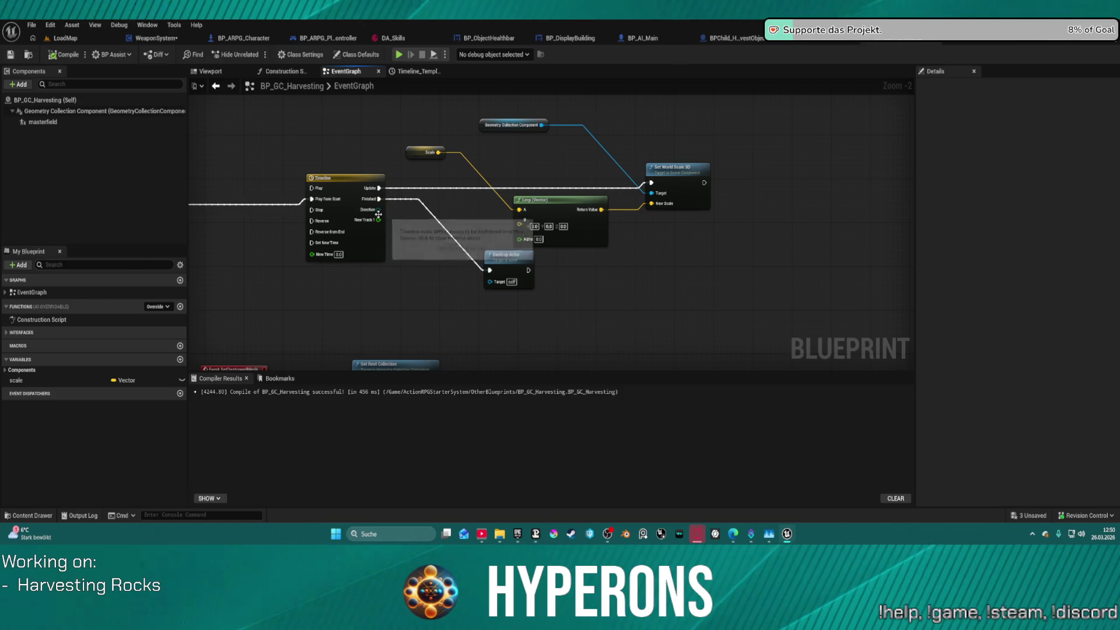
mouse_move(378, 216)
left_mouse_down()
mouse_move(482, 222)
mouse_move(520, 238)
left_mouse_up()
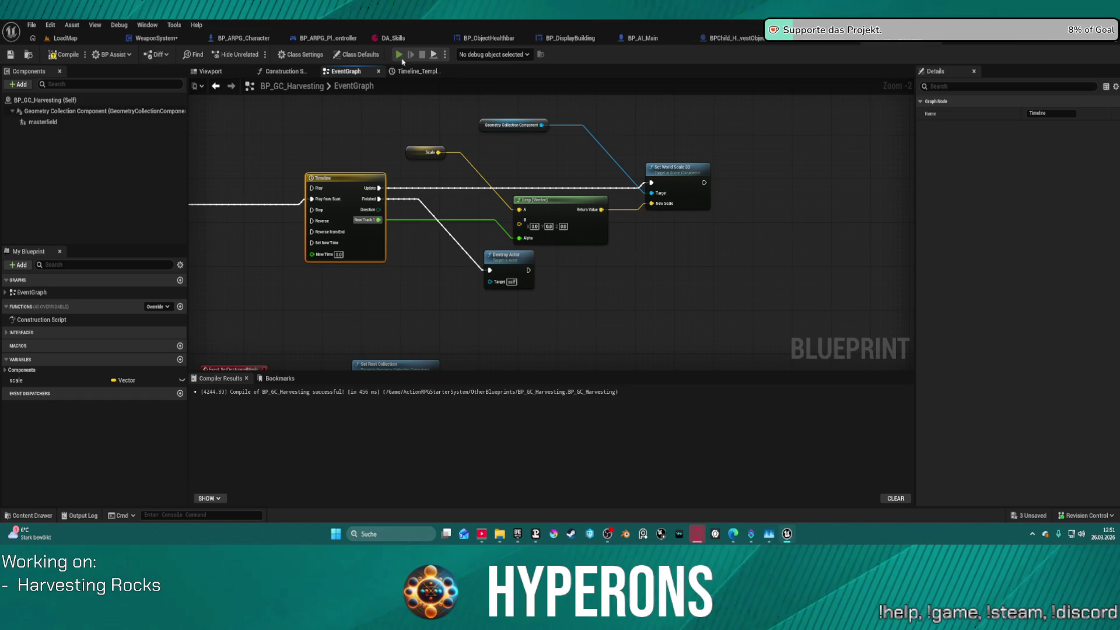
key("alt+p")
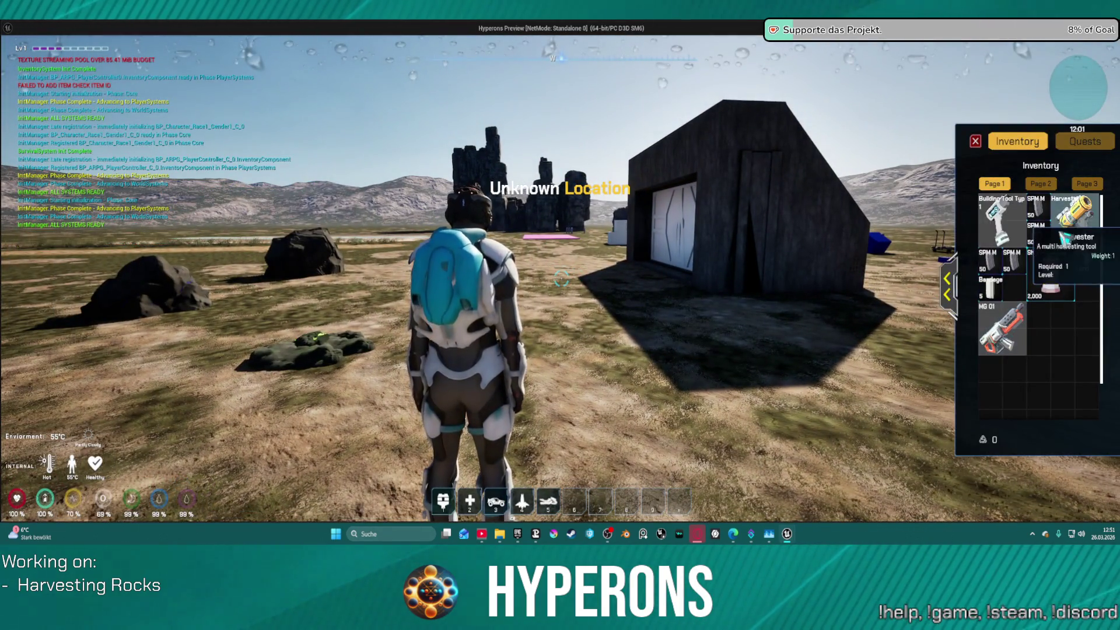
Equip the harvester, laser a rock, collect Cobalt Ore and Normal Stone, then stop play
double_click(1075, 220)
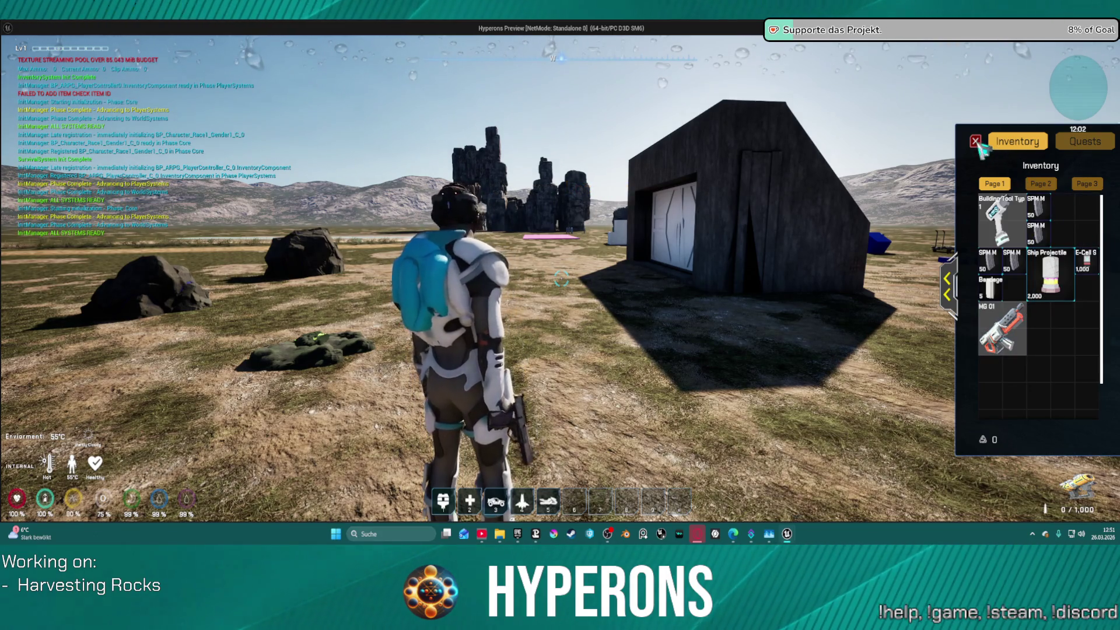
key("i")
key("w")
left_click(561, 279)
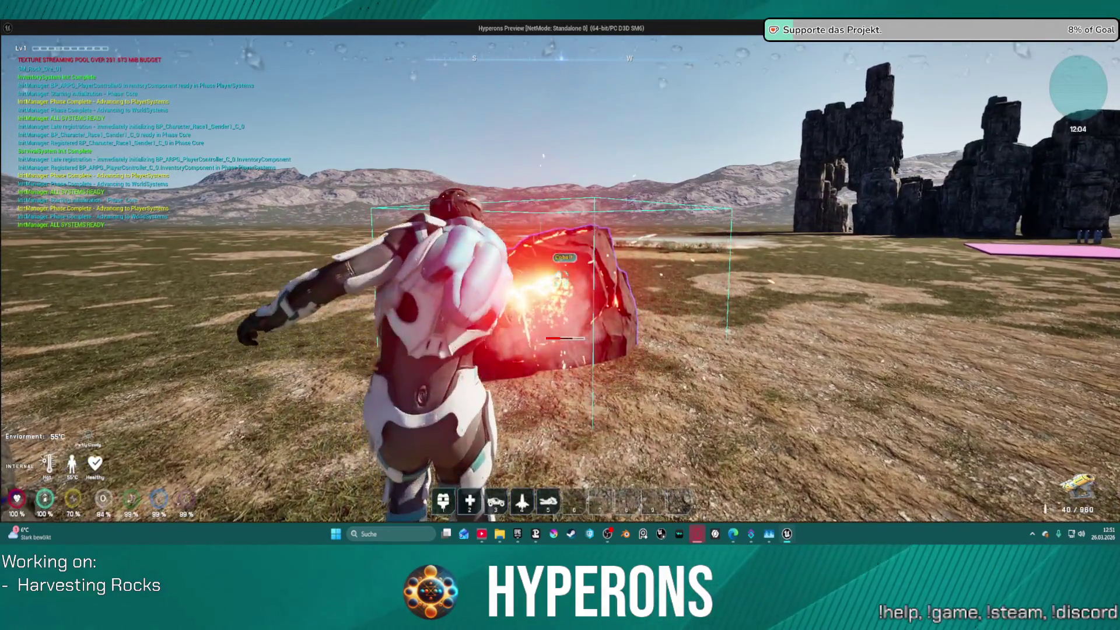
key("w")
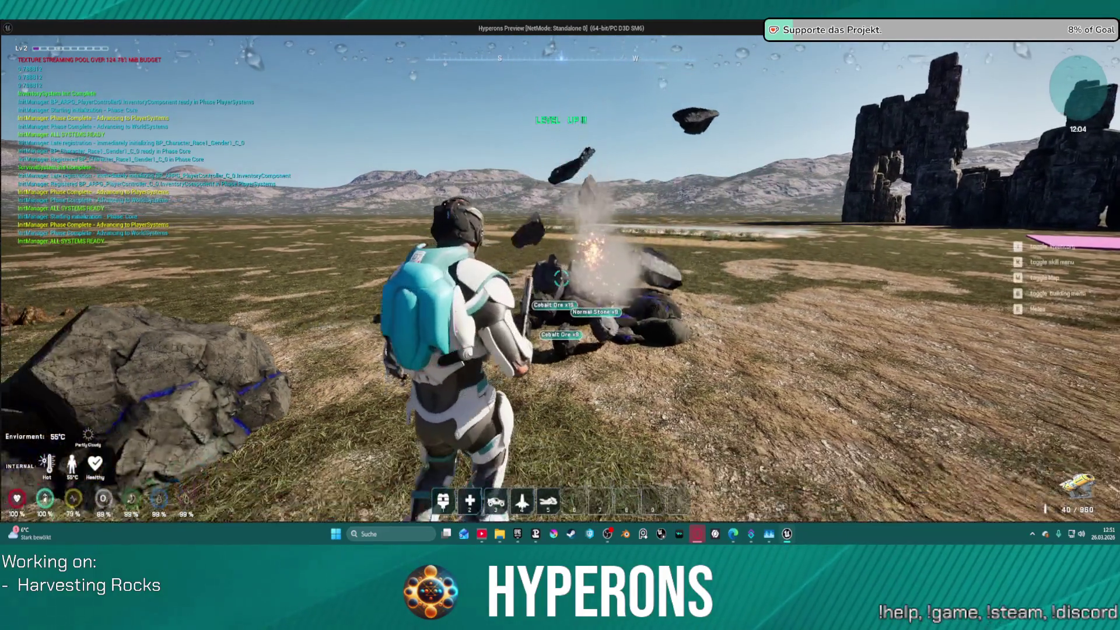
key("w")
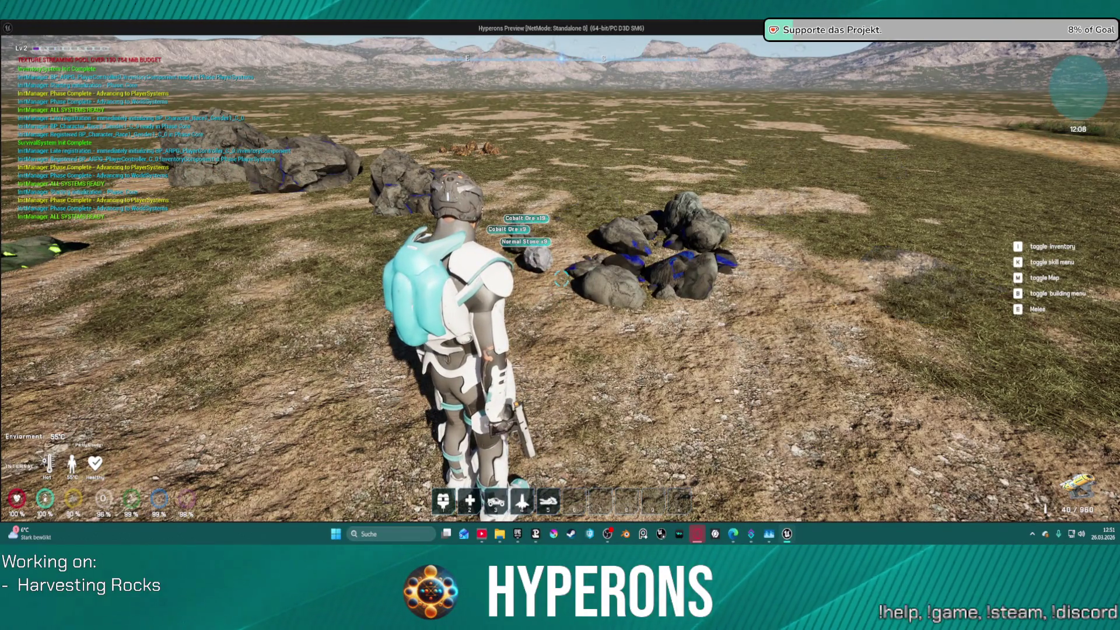
key("e")
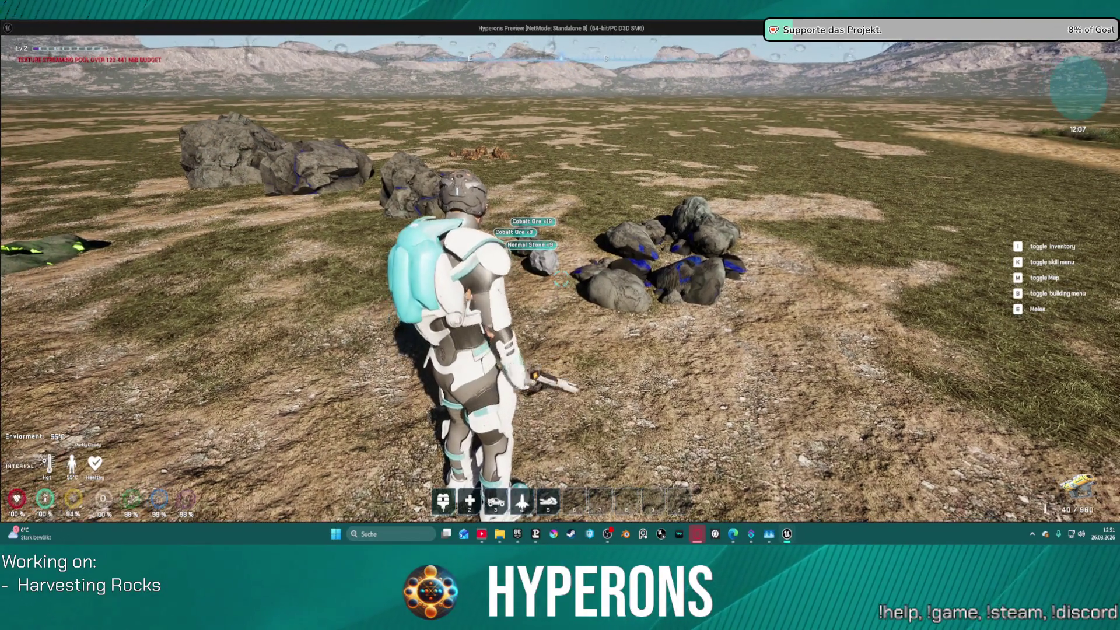
key("Escape")
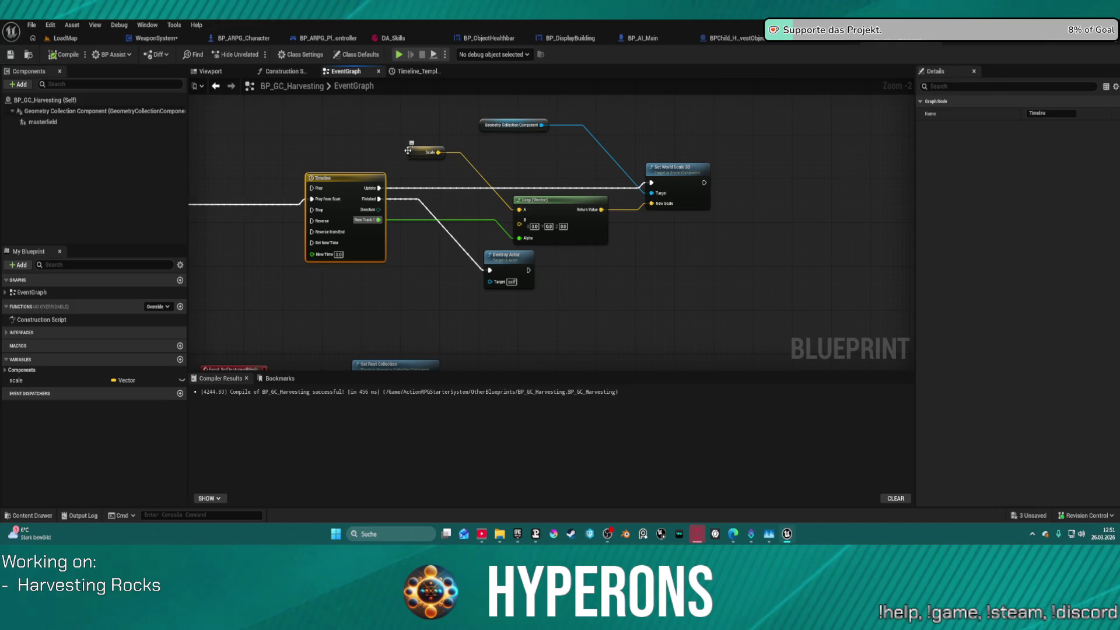
Nudge Set World Scale 3D, move the scale variable up-left, and shift the Lerp down
left_click_drag(679, 176, 689, 181)
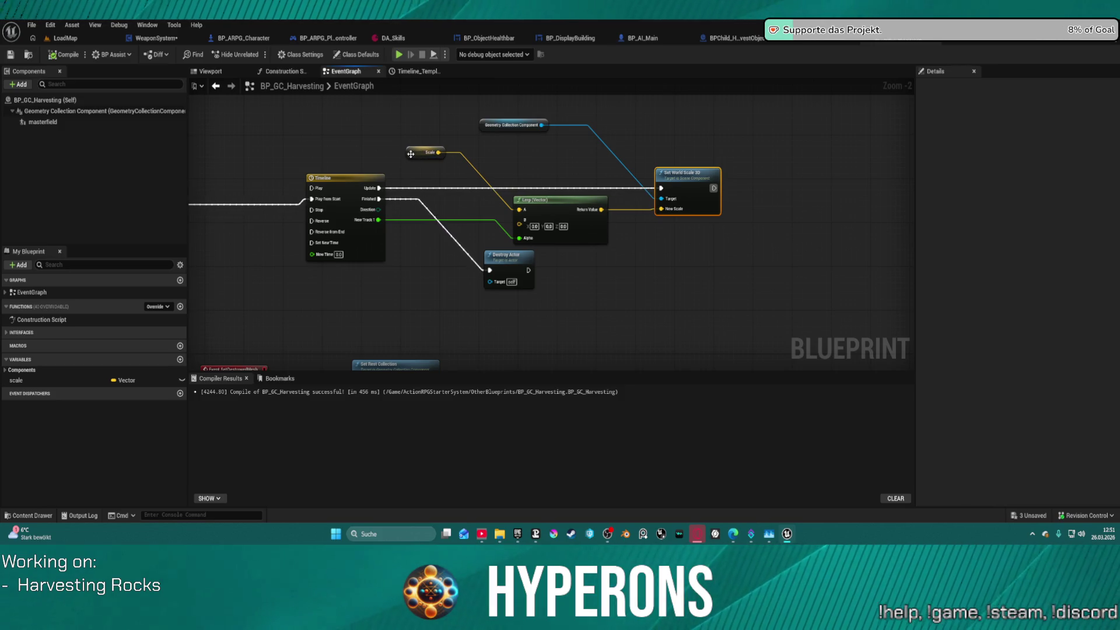
left_click_drag(411, 154, 374, 128)
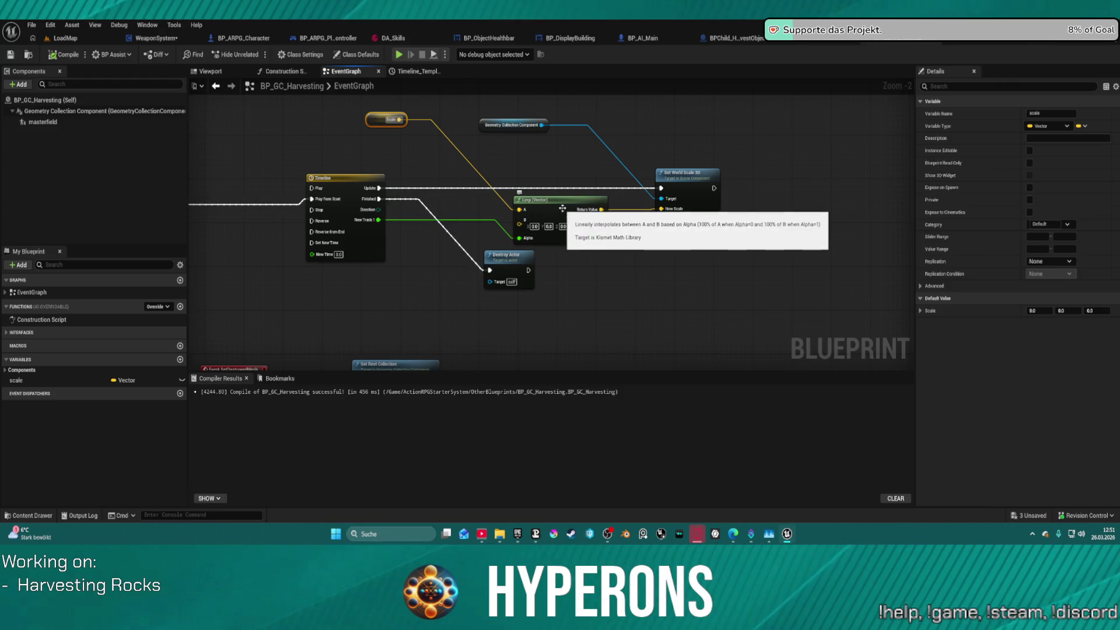
mouse_move(560, 206)
left_mouse_down()
mouse_move(555, 218)
mouse_move(578, 202)
left_mouse_up()
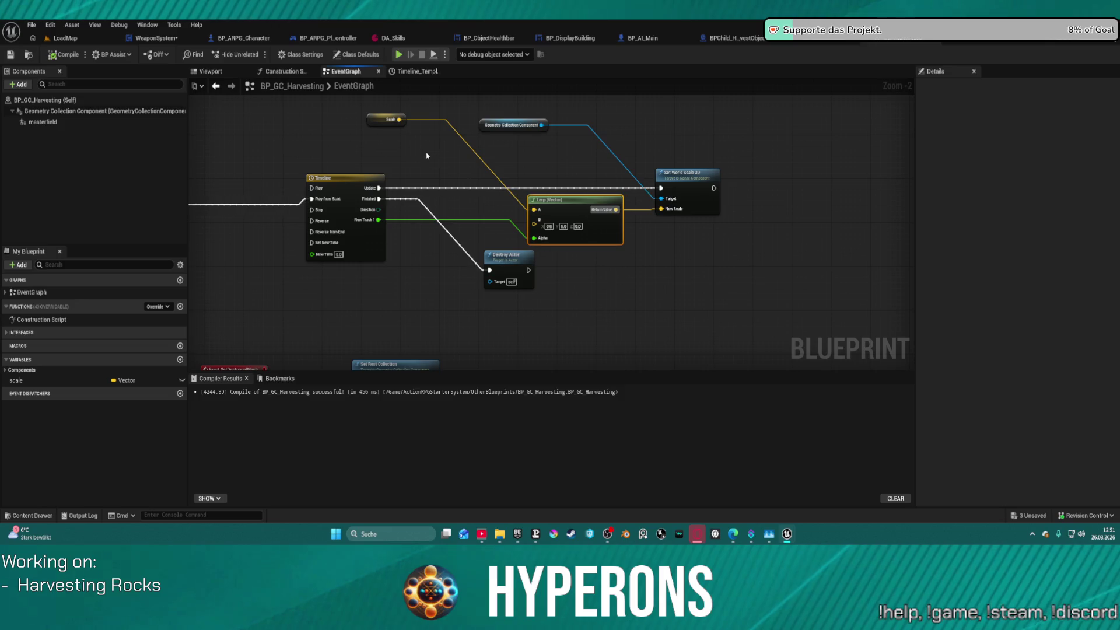
Wire a new Get Actor Scale 3D node into the Lerp's A input and delete the scale variable
right_click(394, 151)
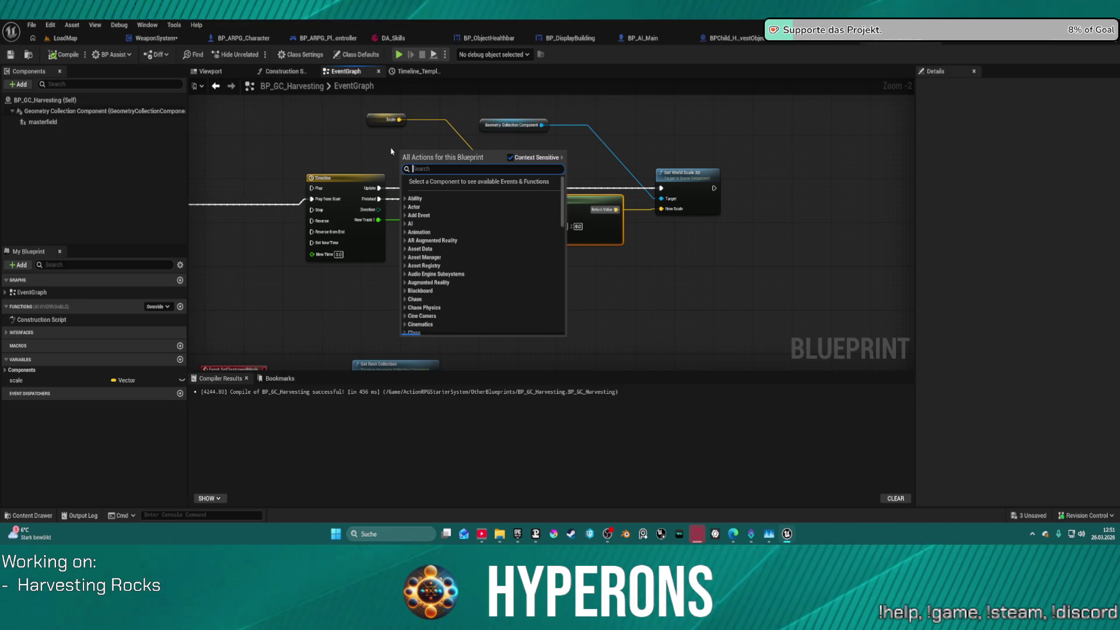
type("get scale")
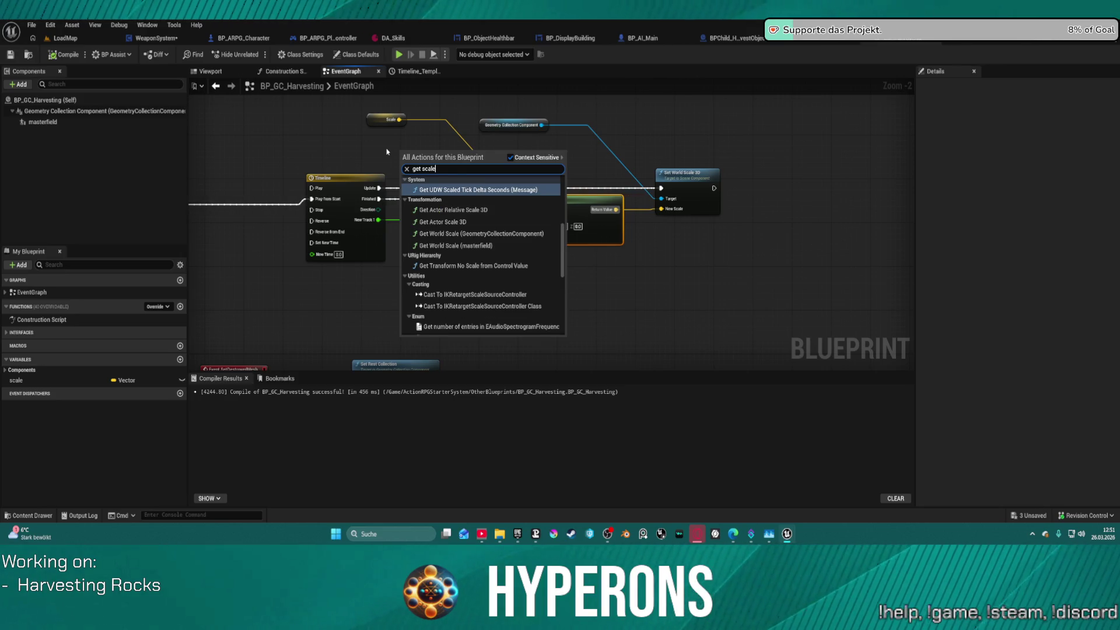
left_click(446, 223)
mouse_move(452, 158)
left_mouse_down()
mouse_move(490, 187)
mouse_move(438, 153)
mouse_move(534, 209)
left_mouse_up()
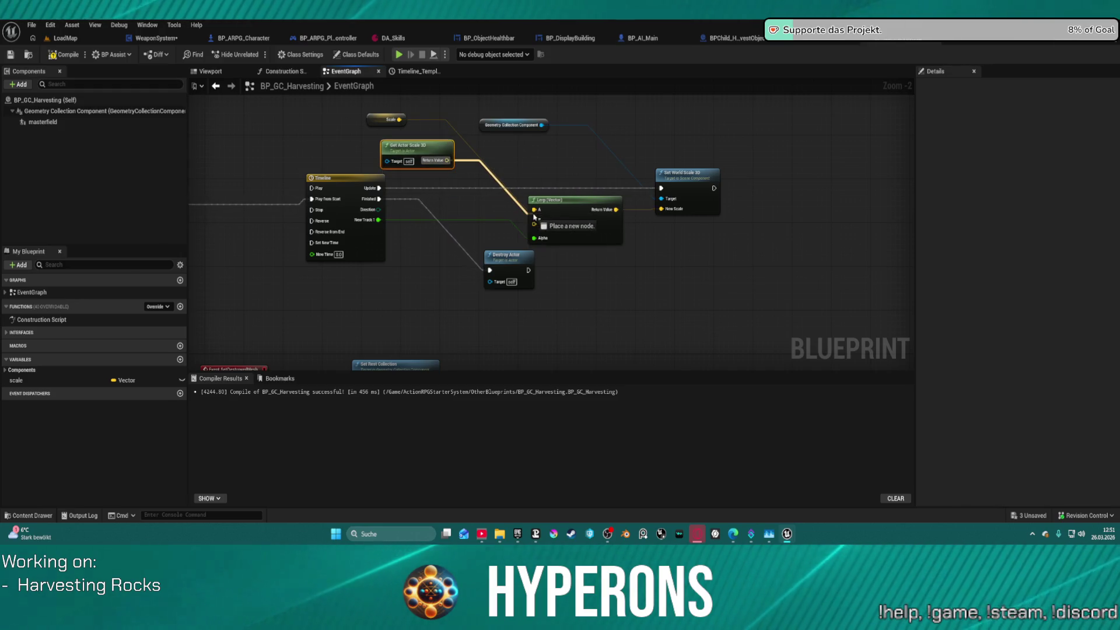
left_click(368, 119)
key("Delete")
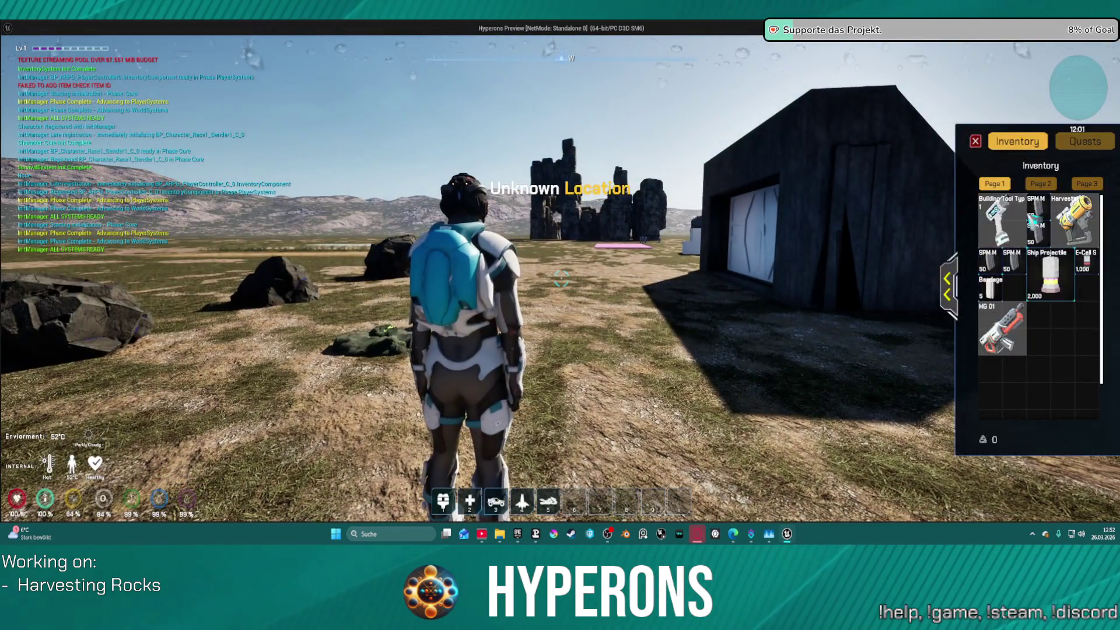
key("i")
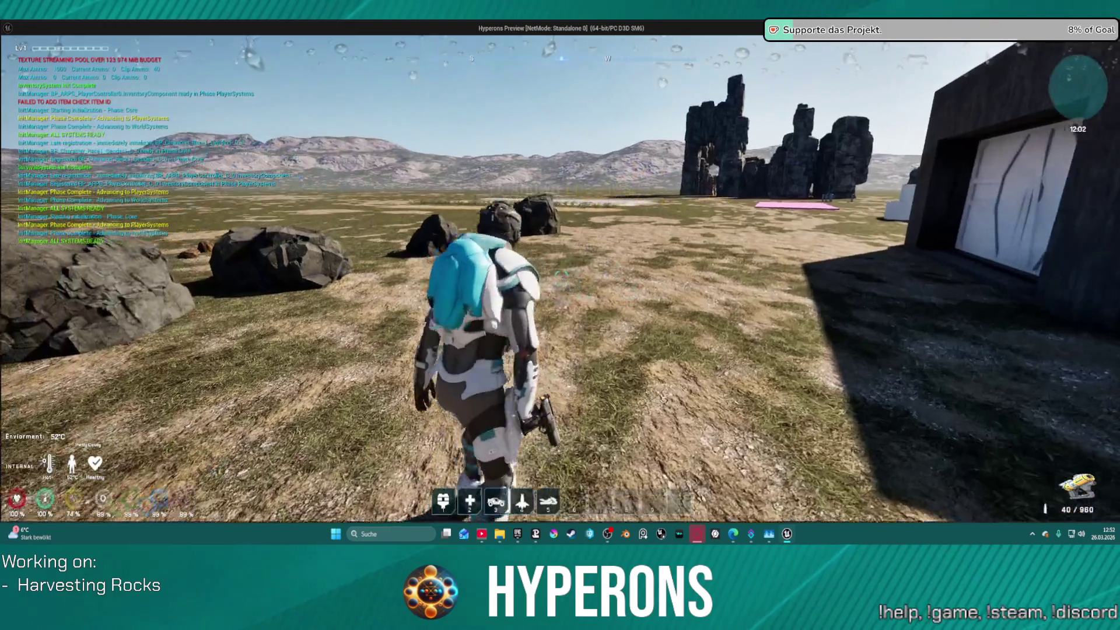
key("w")
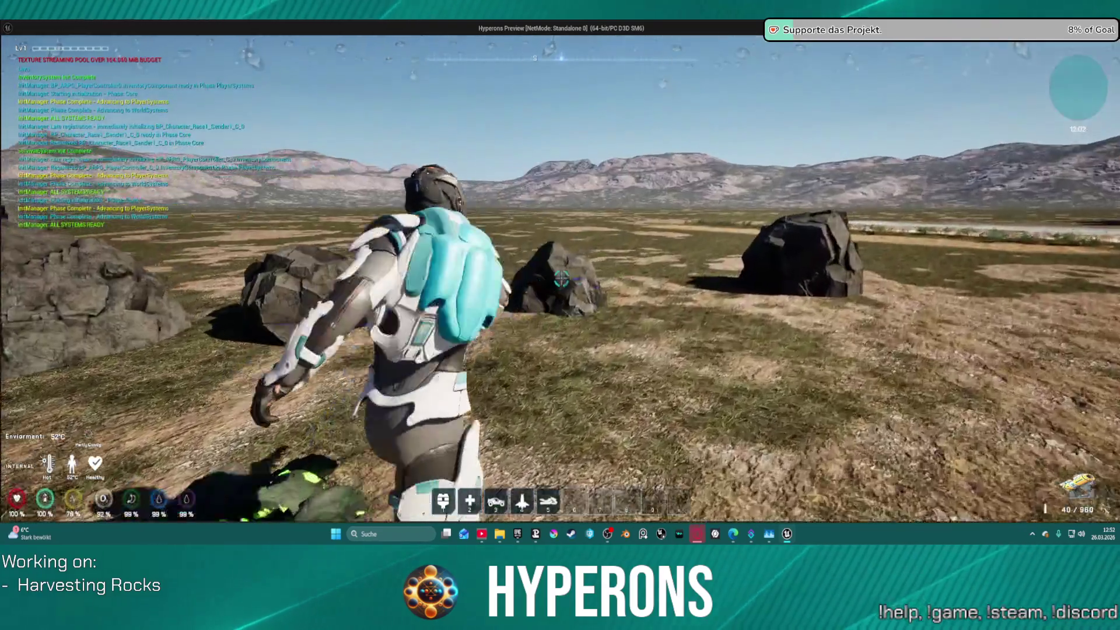
left_click(560, 279)
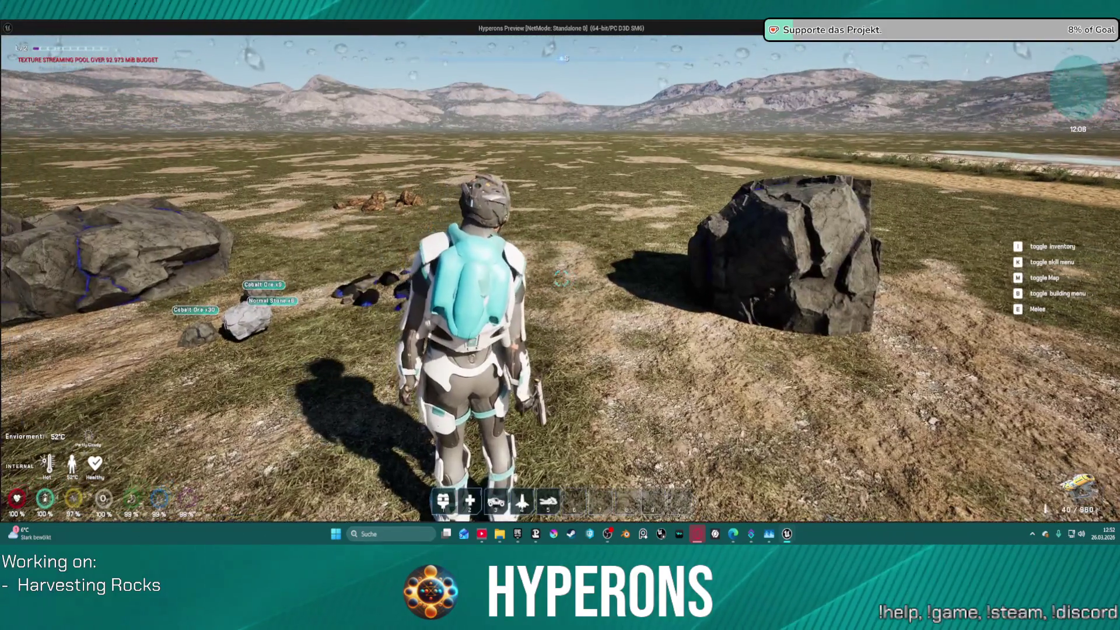
key("alt+Tab")
key("Escape")
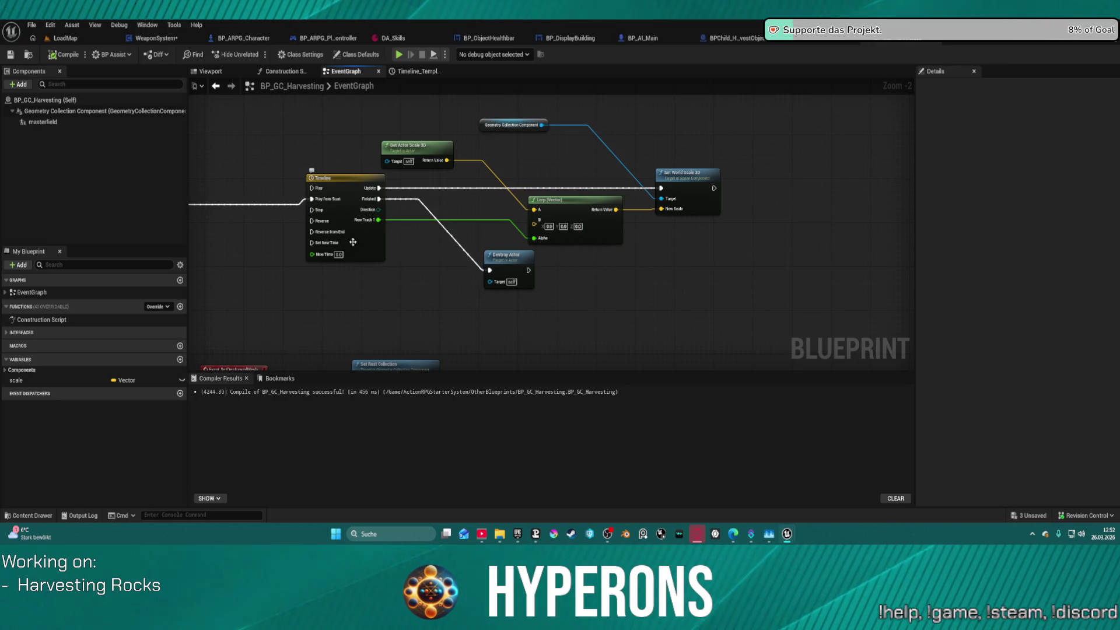
Open the Timeline node's editor and set its length to 5.00 seconds
mouse_move(342, 216)
left_mouse_down()
mouse_move(761, 190)
mouse_move(571, 175)
left_mouse_up()
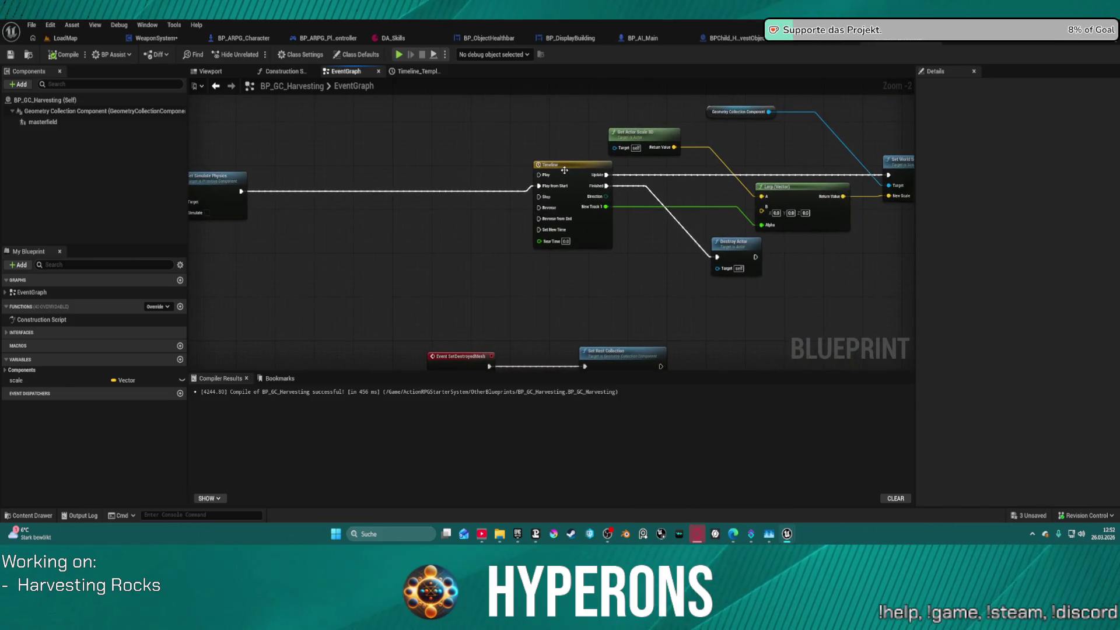
double_click(572, 173)
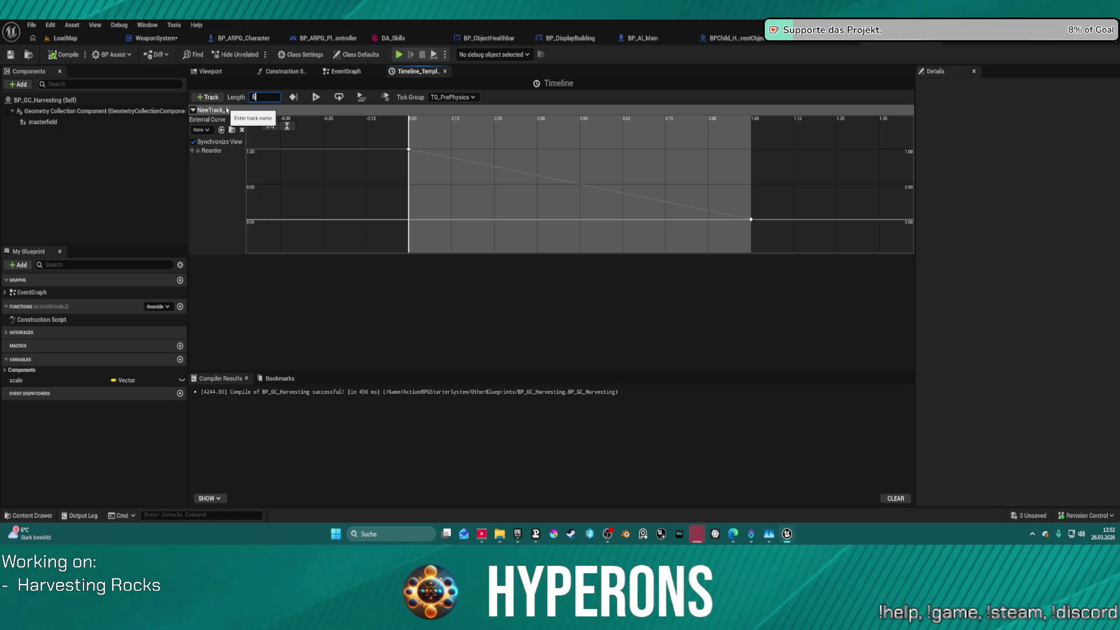
key("Return")
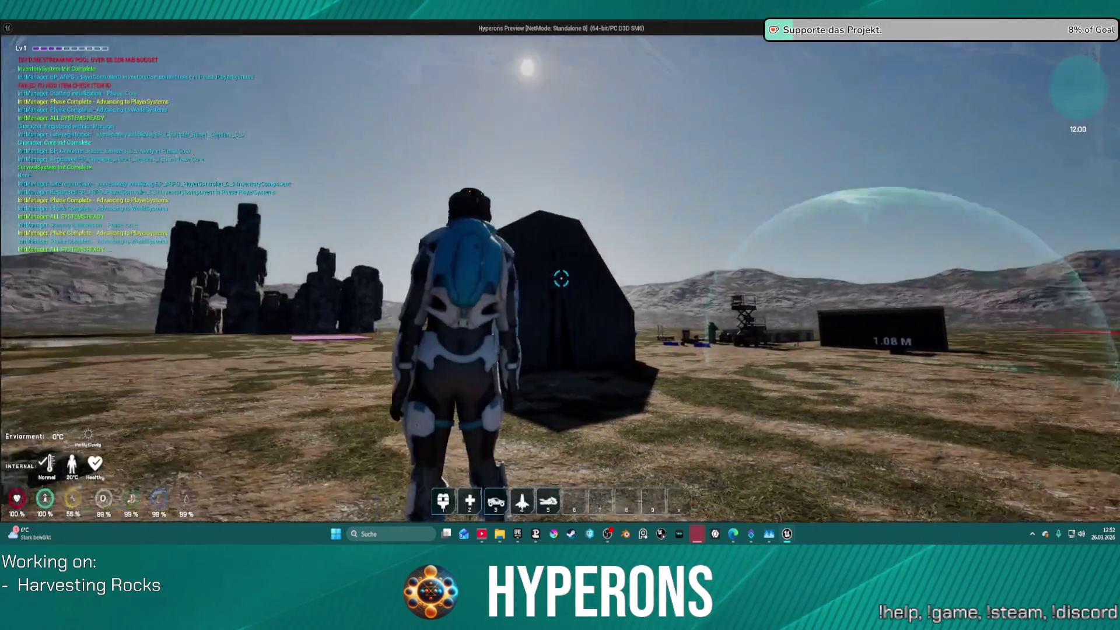
Equip the harvester, beam a rock until it breaks into Cobalt Ore, then end play
key("i")
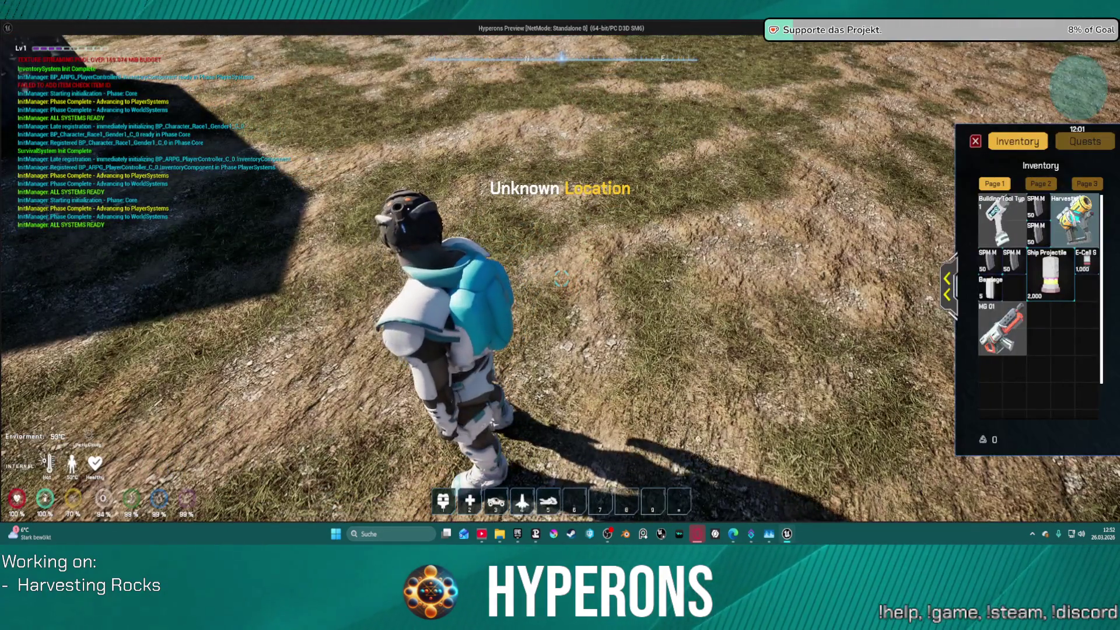
key("i")
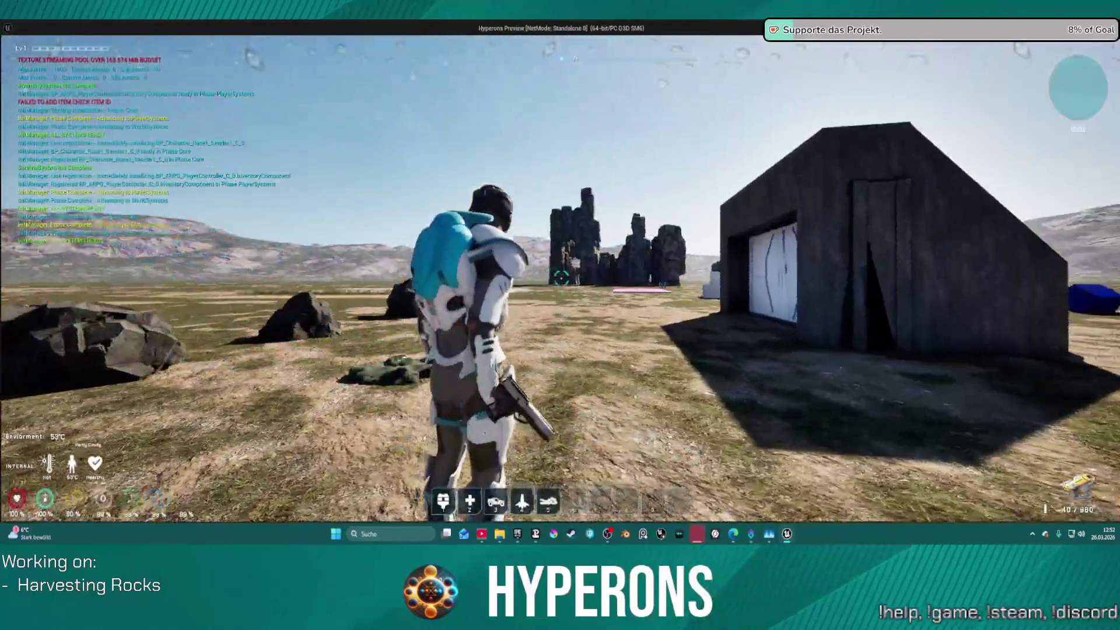
key("w")
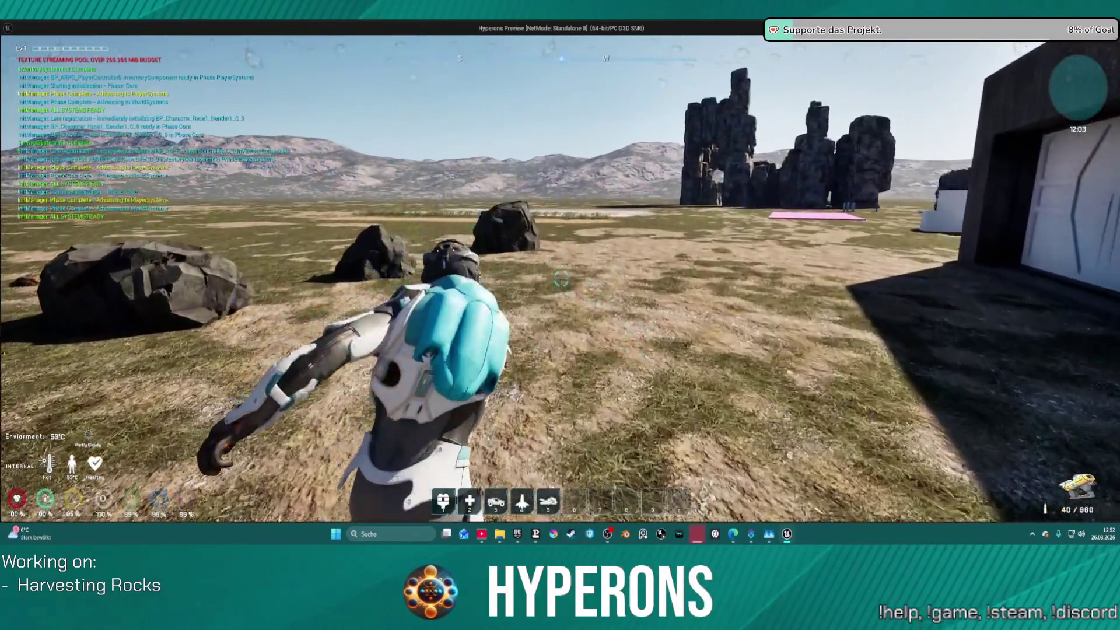
left_click(560, 278)
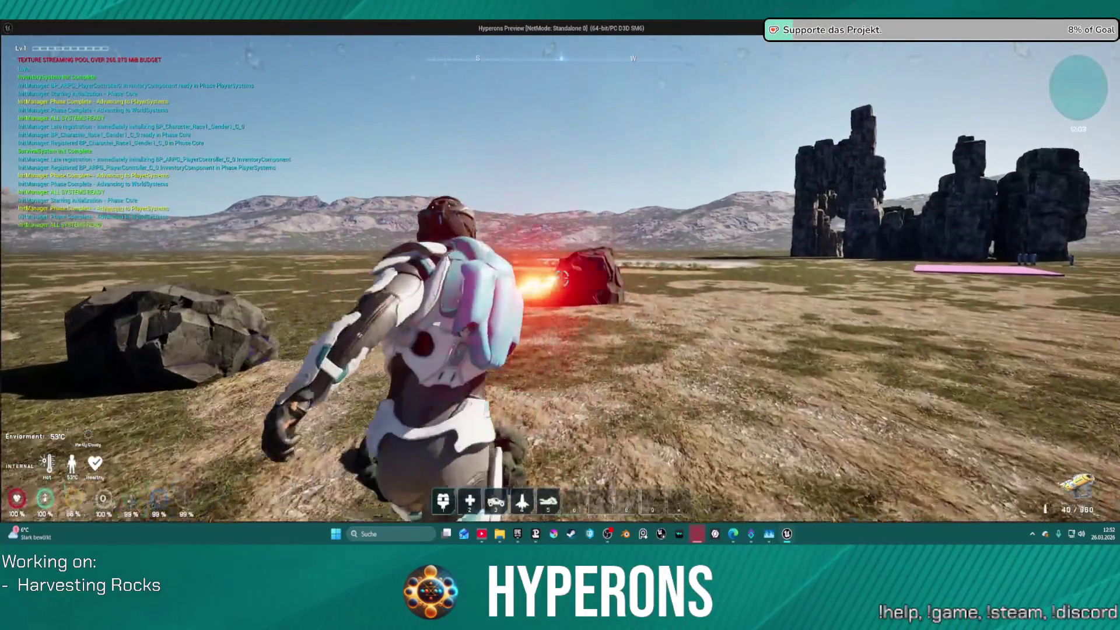
key("w")
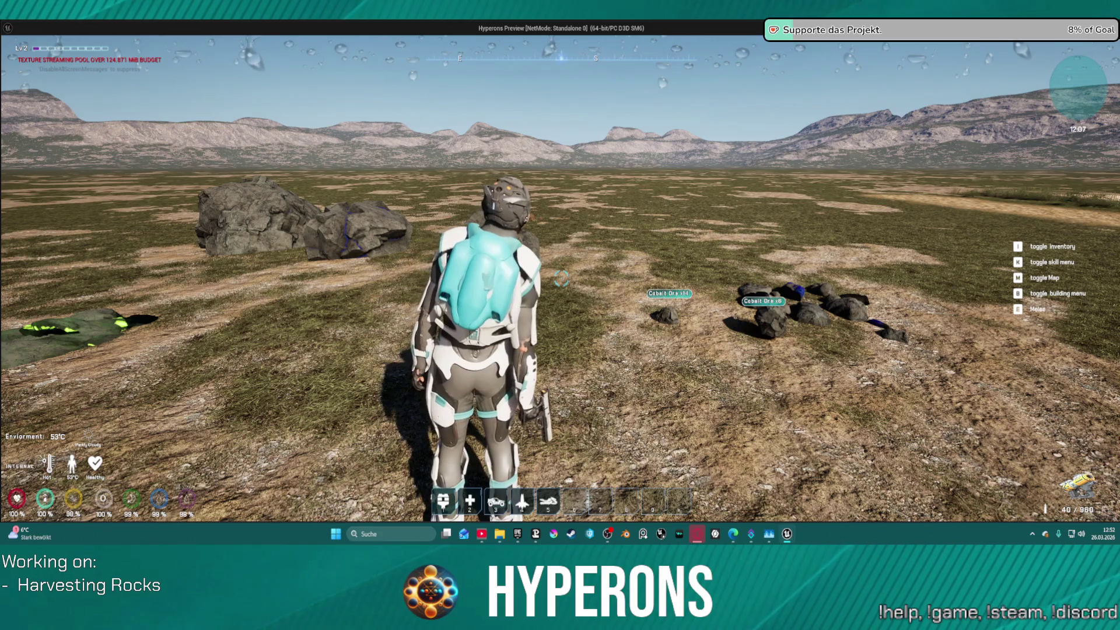
key("Escape")
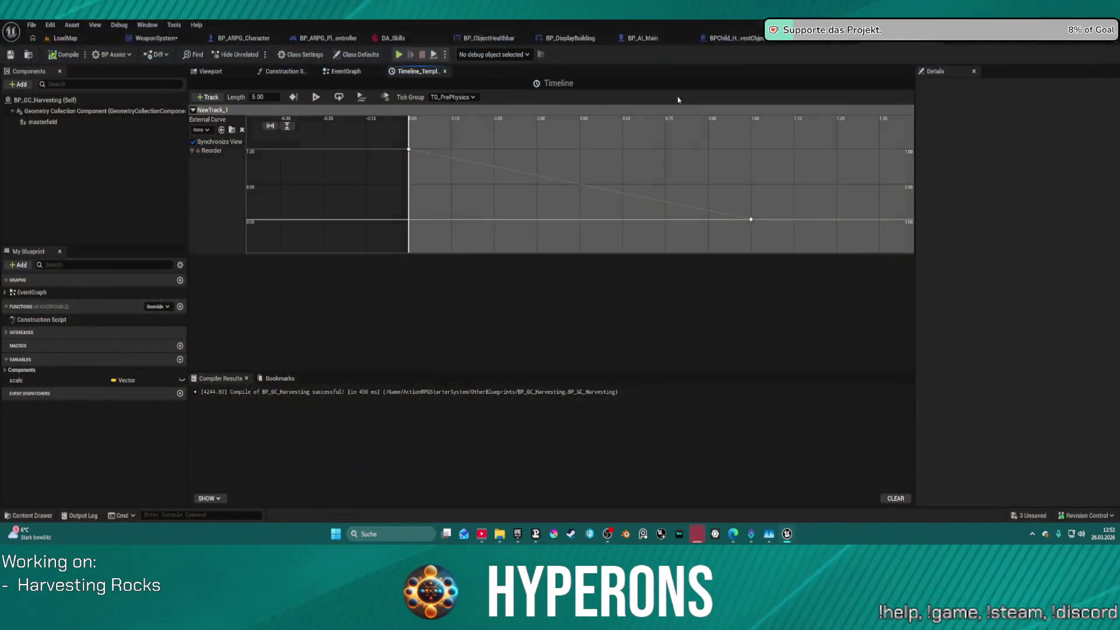
Return to the event graph and move the Get Actor Scale 3D and Geometry Collection Component nodes into view
left_click(346, 71)
mouse_move(798, 241)
left_mouse_down()
mouse_move(609, 259)
mouse_move(670, 290)
mouse_move(690, 316)
left_mouse_up()
scroll(626, 247, "up", 3)
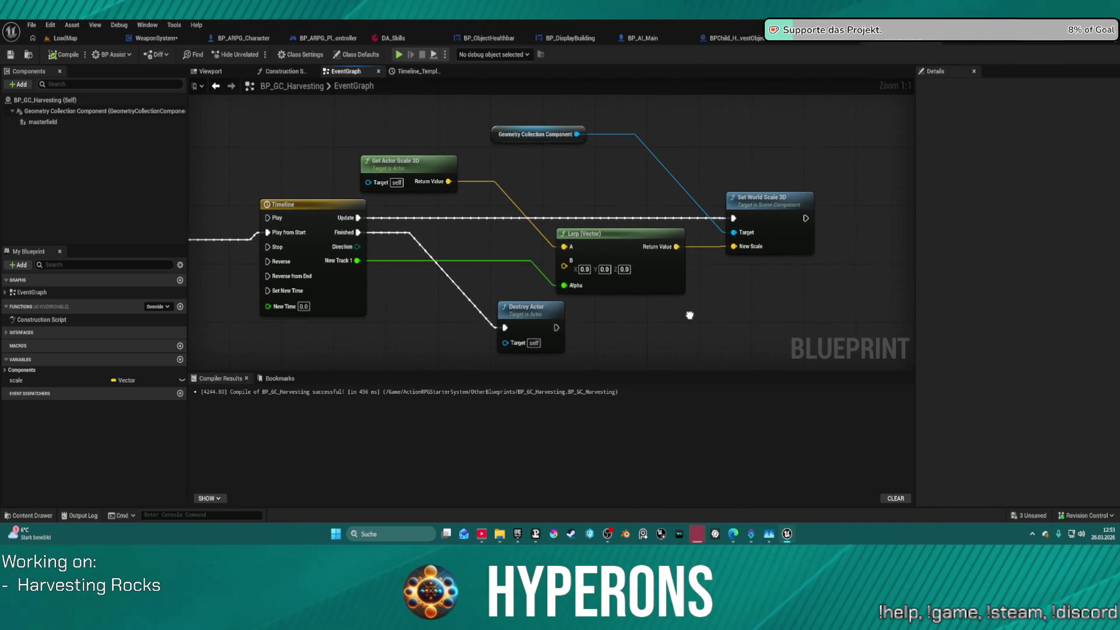
left_click_drag(451, 167, 392, 152)
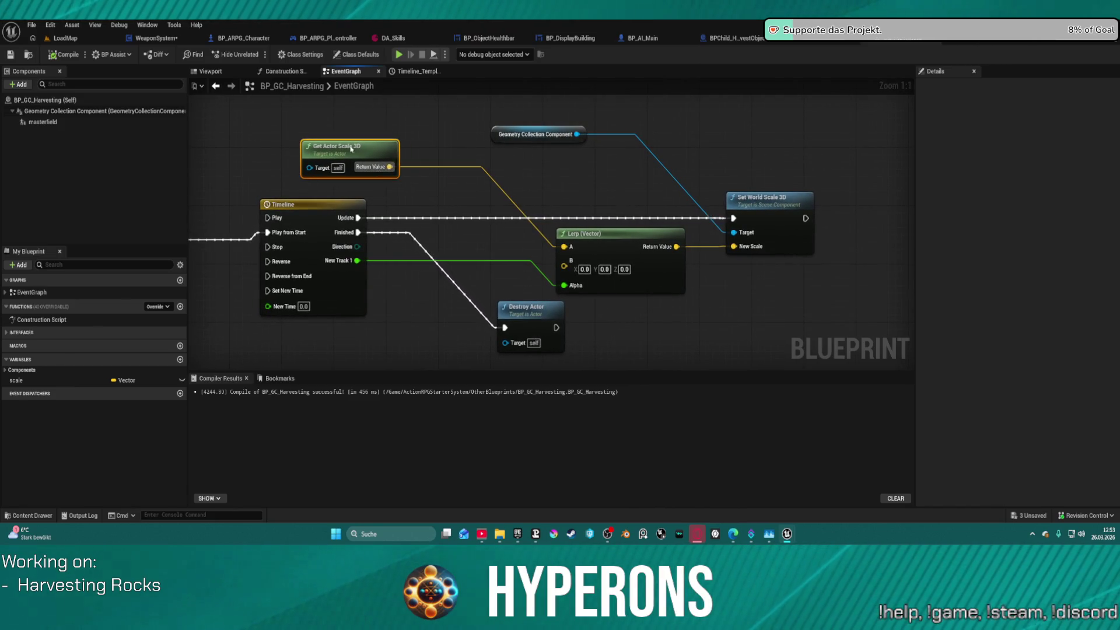
left_click_drag(483, 140, 333, 120)
Add Get World Scale from the Geometry Collection Component, wire it to Lerp A, and delete Get Actor Scale 3D
mouse_move(427, 112)
left_mouse_down()
mouse_move(549, 133)
mouse_move(473, 159)
left_mouse_up()
type("get world")
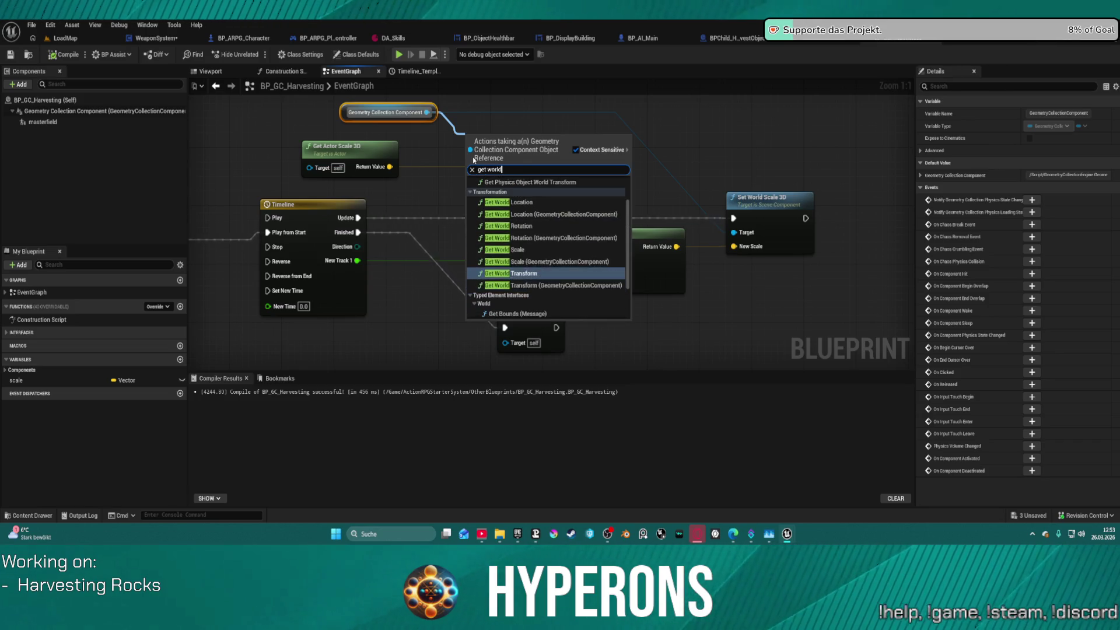
key("Up")
key("Up")
key("Up")
key("Return")
left_click_drag(544, 160, 574, 205)
left_click_drag(564, 247, 564, 247)
left_click(350, 146)
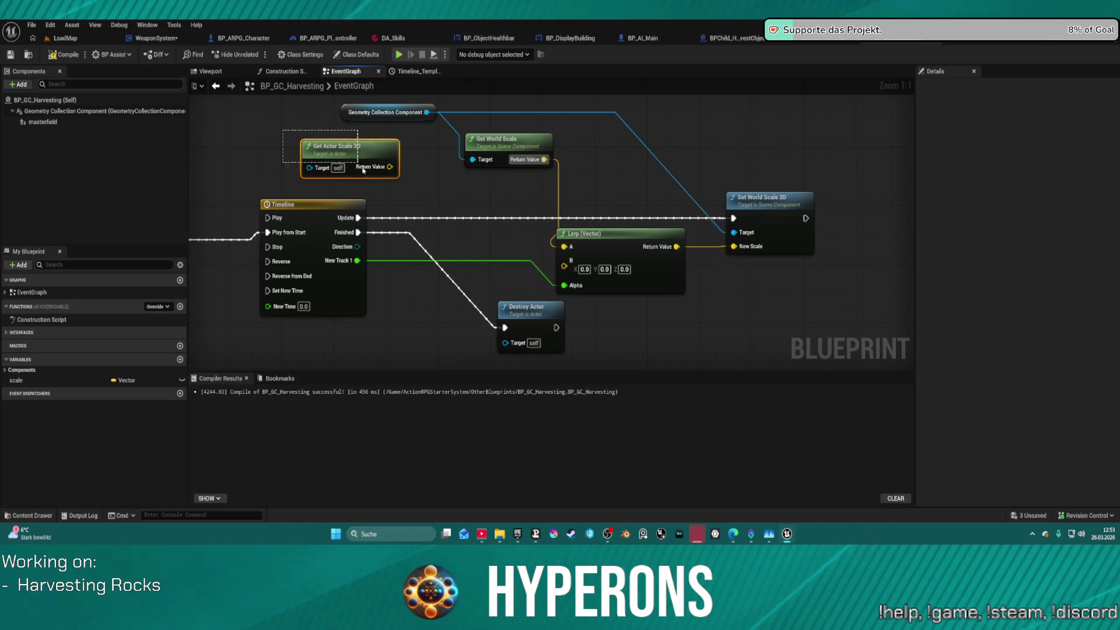
key("Delete")
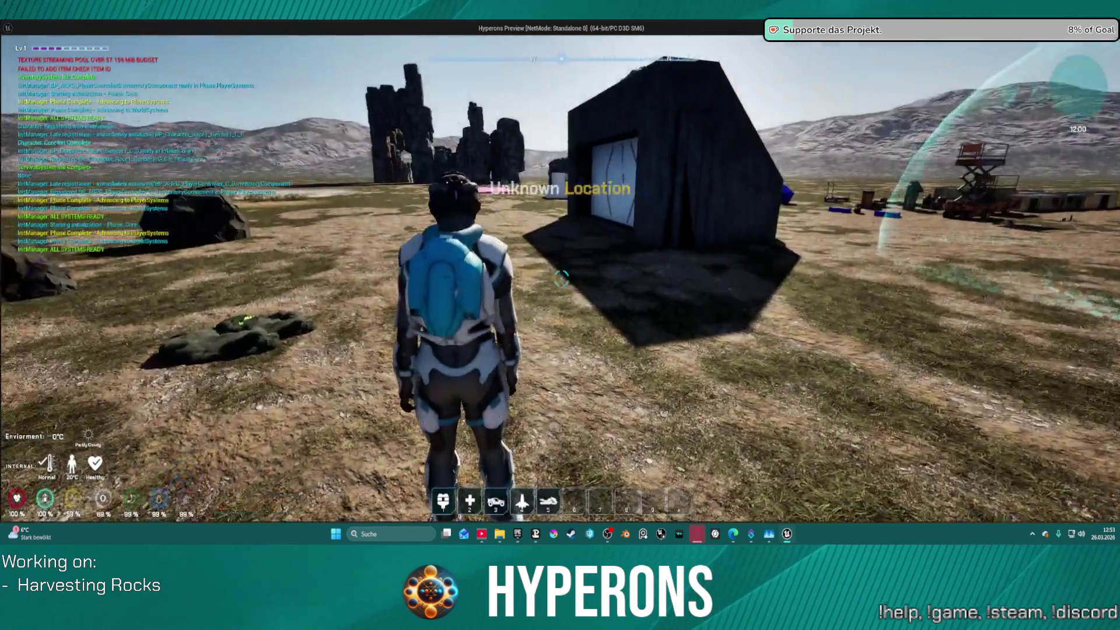
Play-test the level, beam a rock into ore, walk to the ore pile, then stop the session
key("i")
key("i")
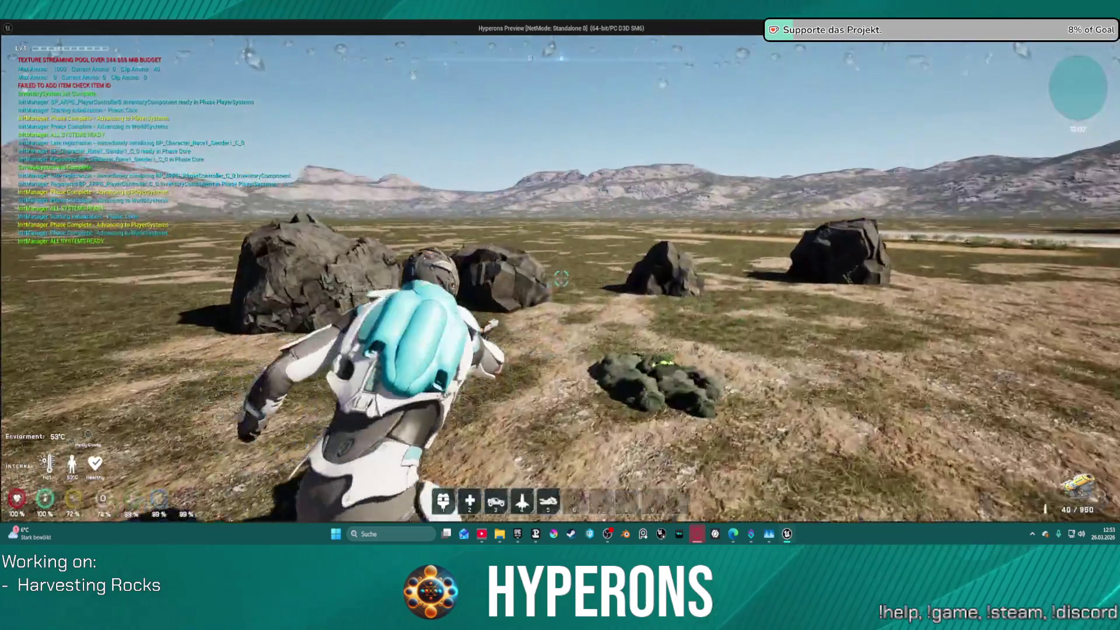
left_click(560, 279)
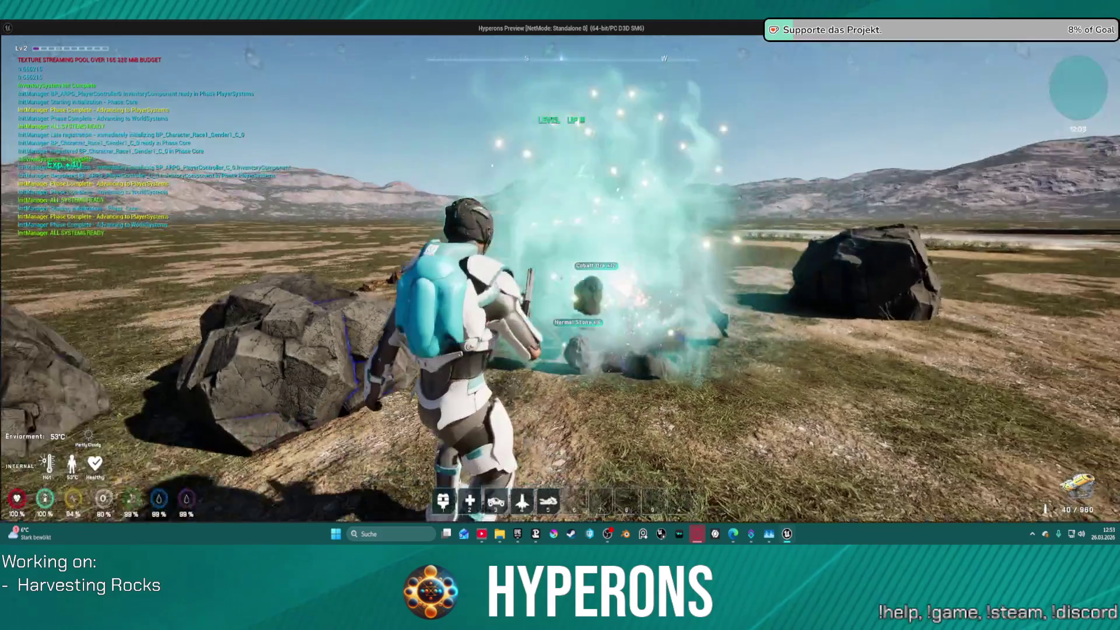
key("w")
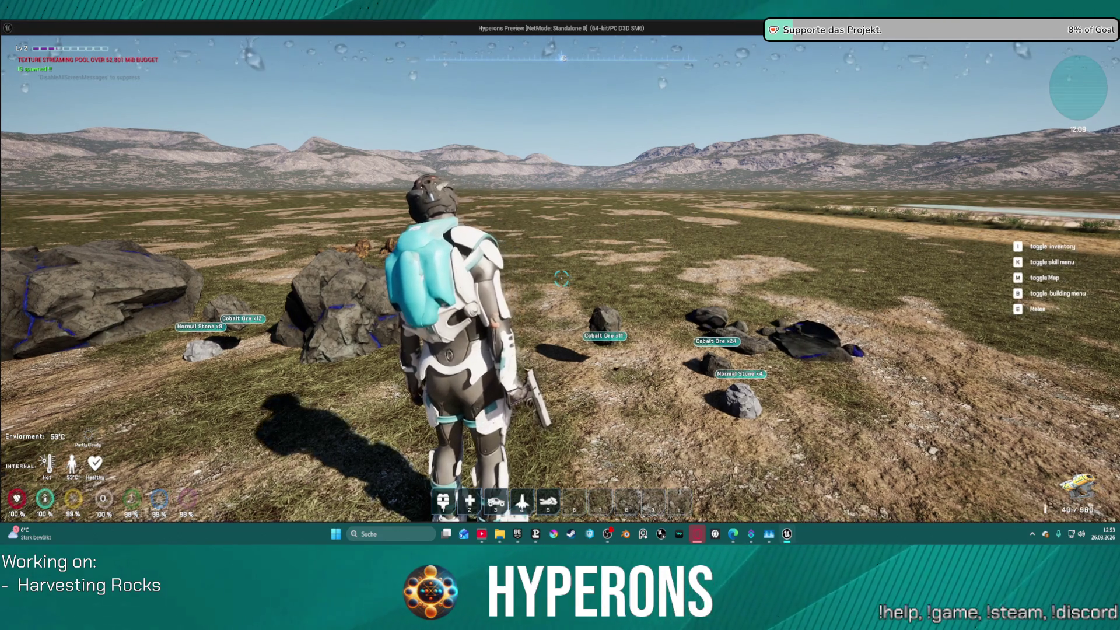
key("Escape")
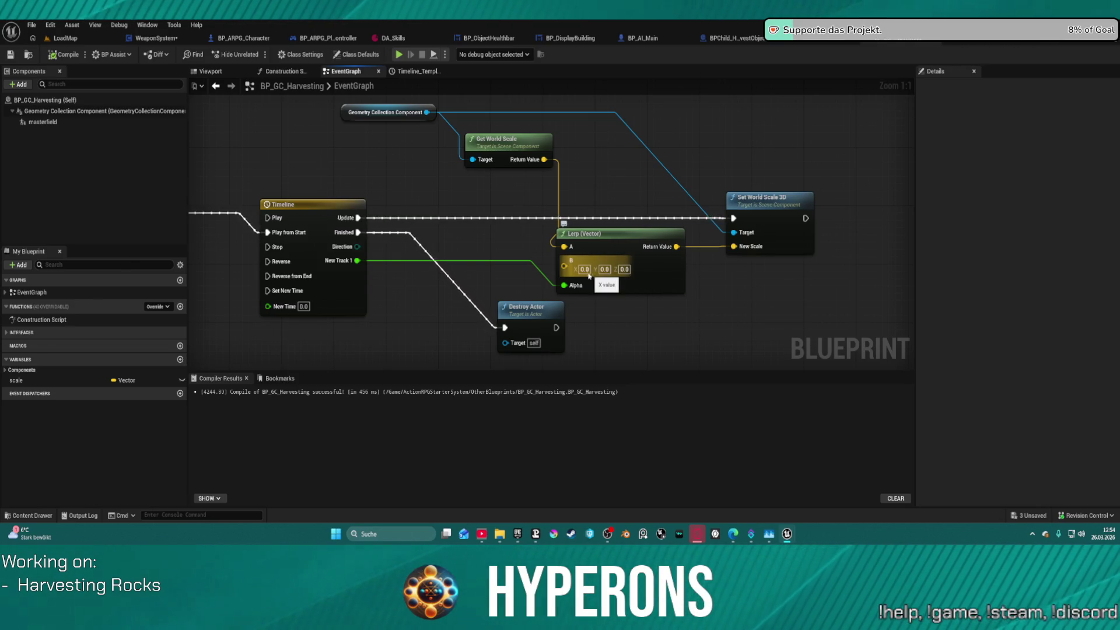
Spread apart Set Simulate Physics and the component getter, wire Delay Completed to Timeline Play from Start, then play
key("Left")
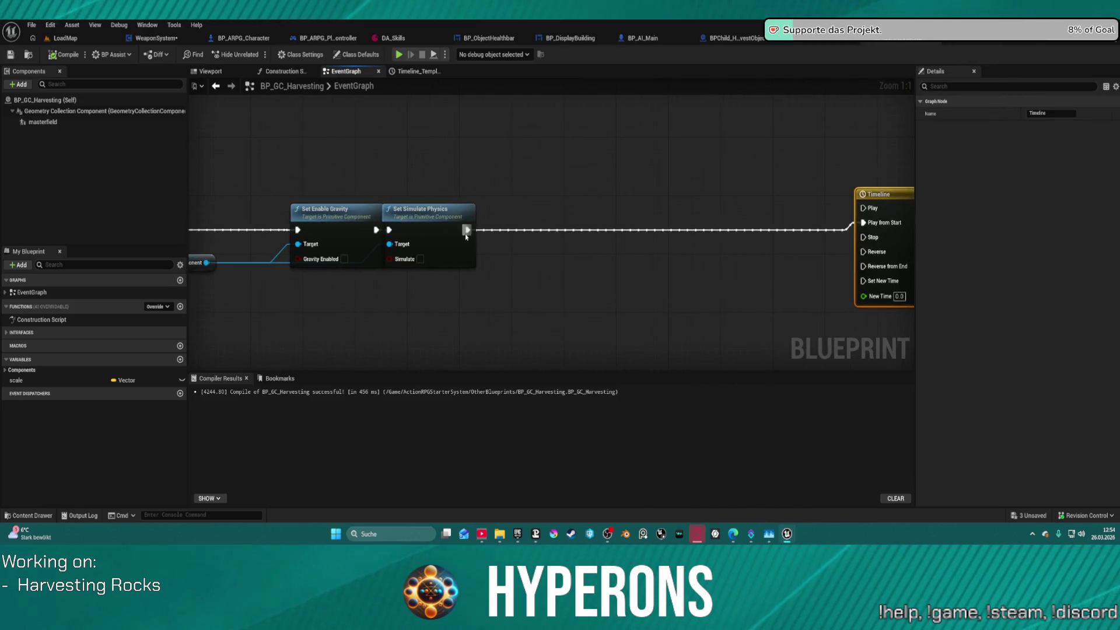
left_click_drag(469, 208, 605, 208)
scroll(587, 205, "down", 3)
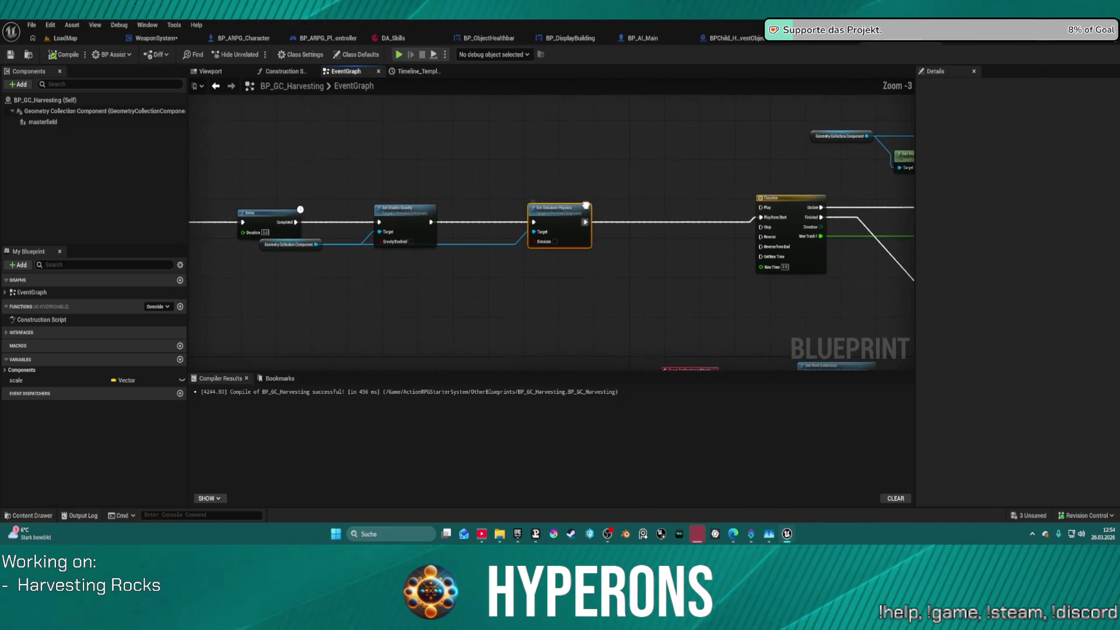
left_click_drag(241, 248, 287, 269)
left_click_drag(268, 223, 735, 219)
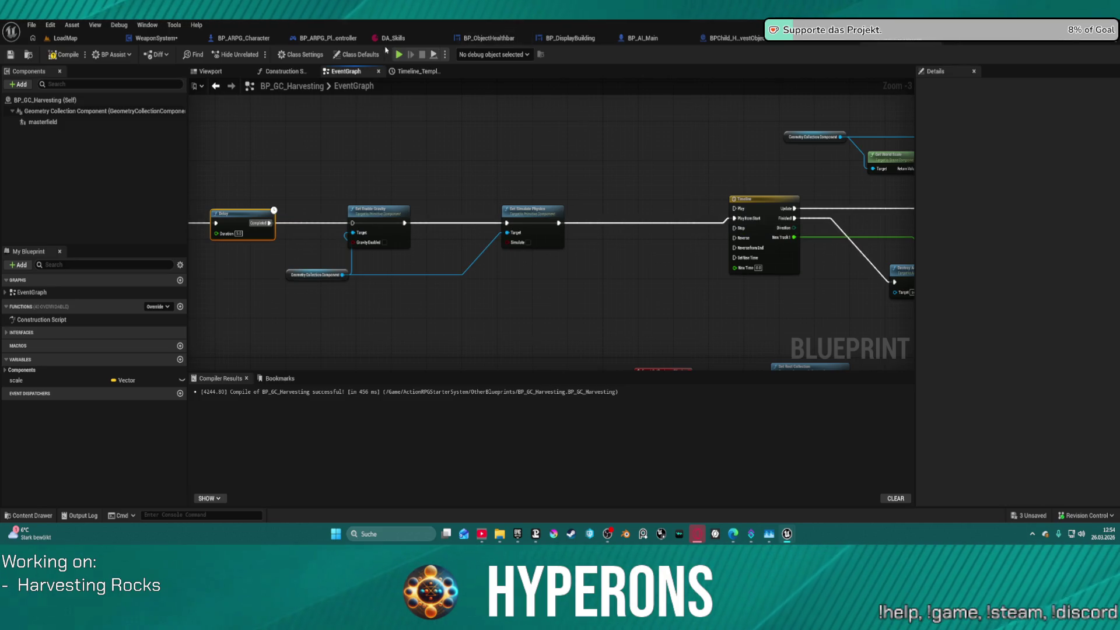
left_click(398, 54)
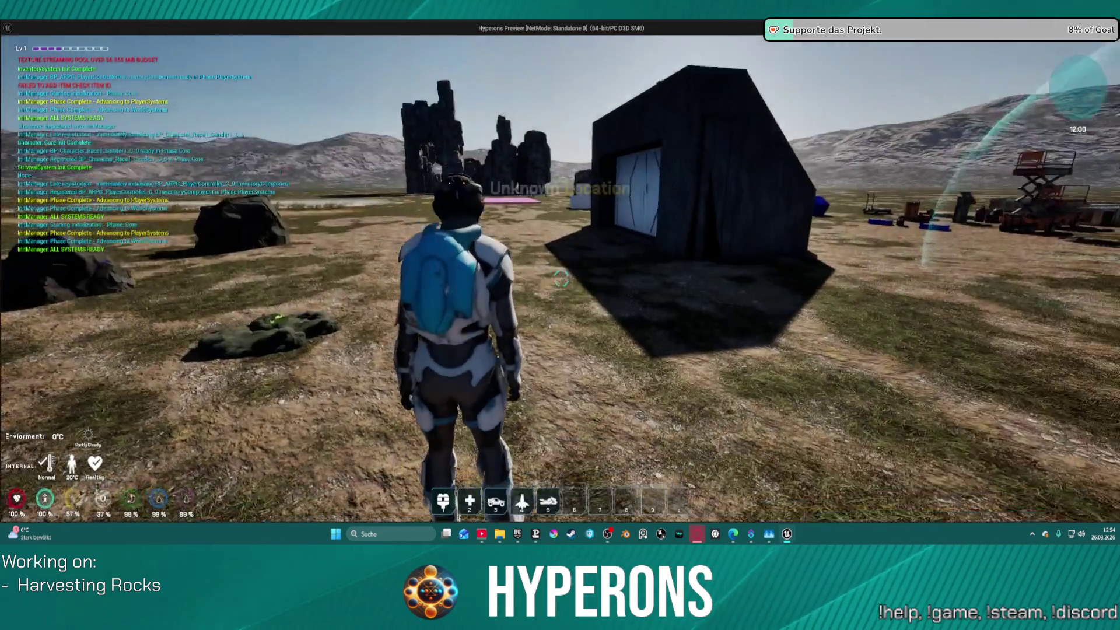
Toggle the inventory, beam a rock into Cobalt Ore, stop, and pan to the Timeline scaling nodes
key("i")
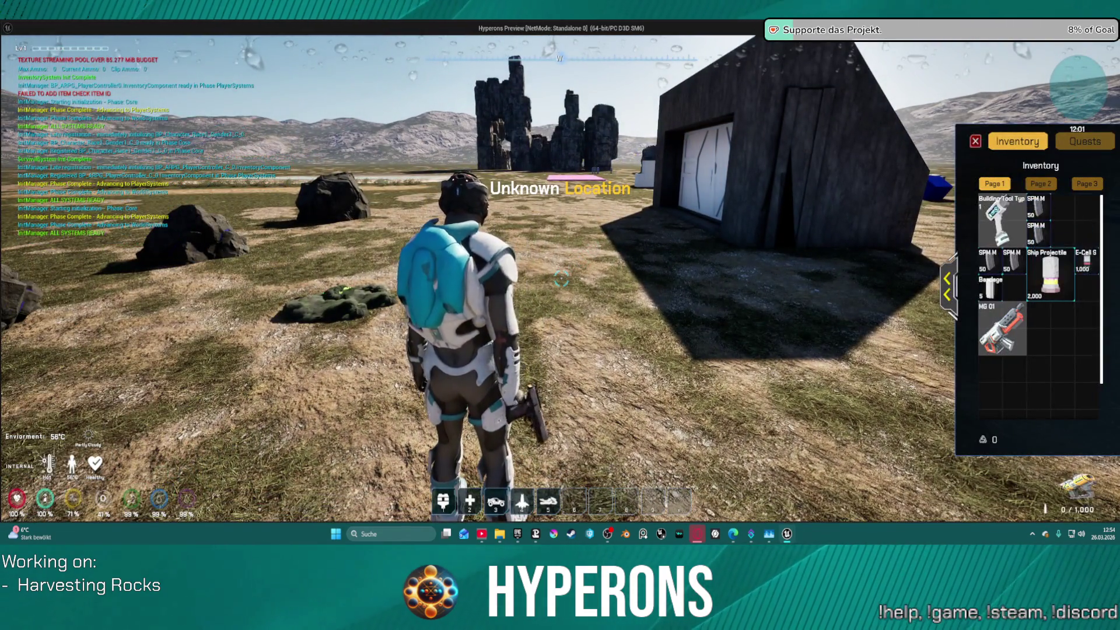
key("i")
key("w")
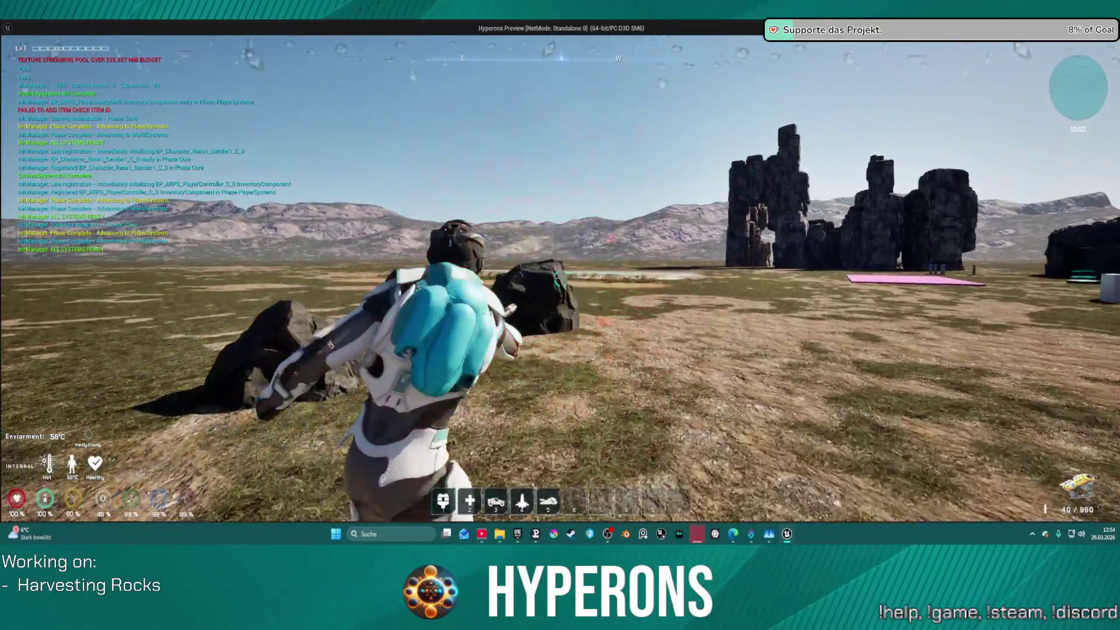
left_click(561, 279)
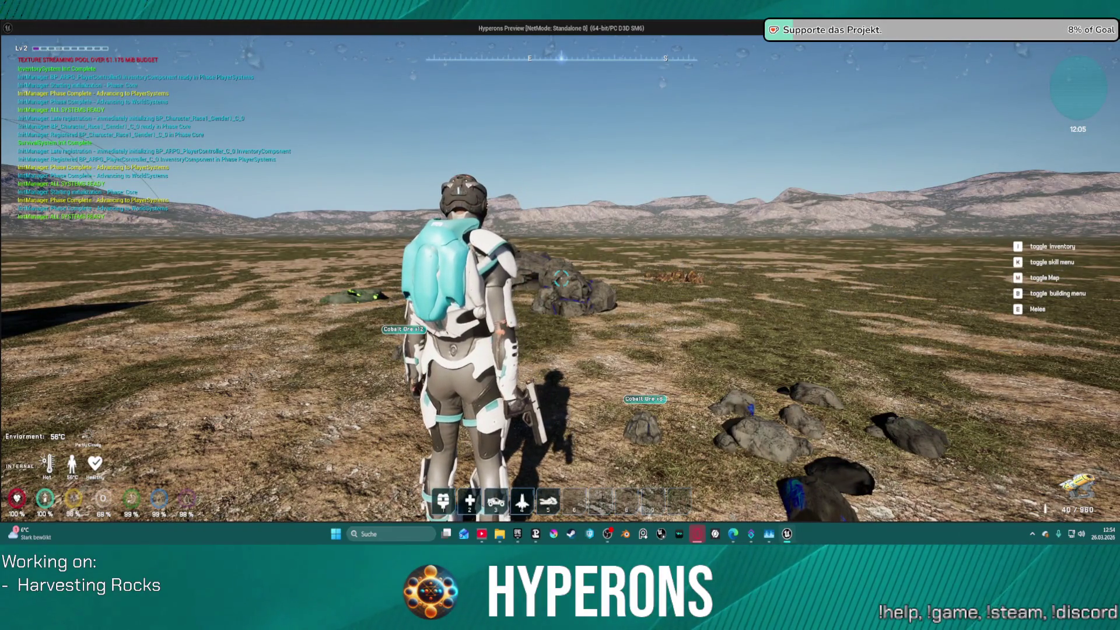
key("Escape")
mouse_move(551, 185)
left_mouse_down()
mouse_move(481, 193)
mouse_move(458, 233)
left_mouse_up()
left_click_drag(665, 219, 572, 217)
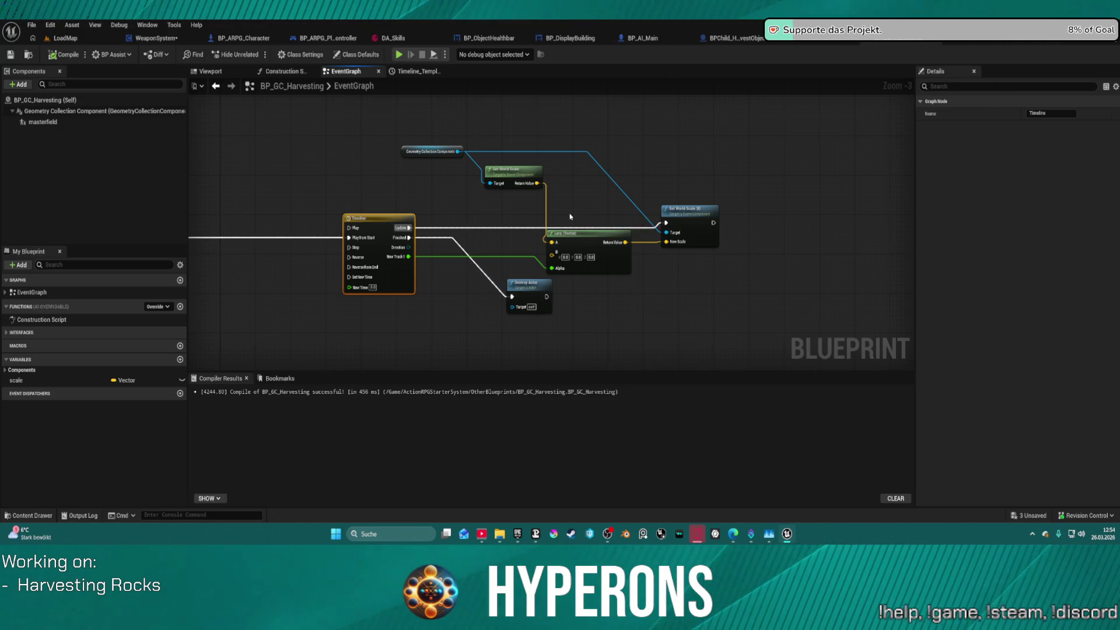
Select masterfield, reset its Location to 0, 0, 0, and scroll through its Field Settings
left_click(52, 122)
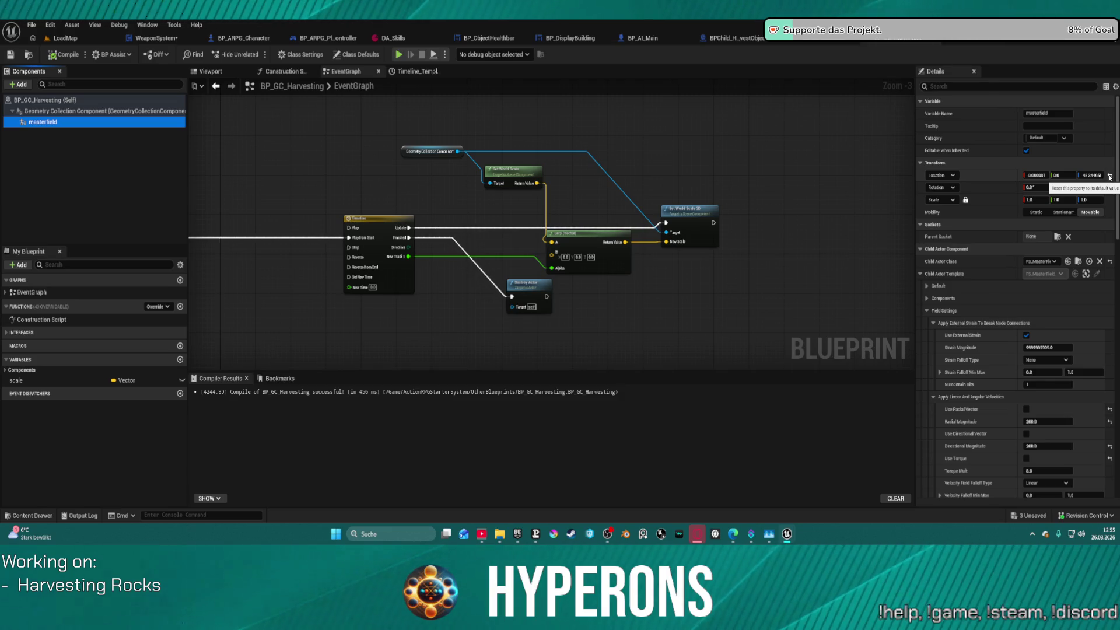
left_click(1110, 176)
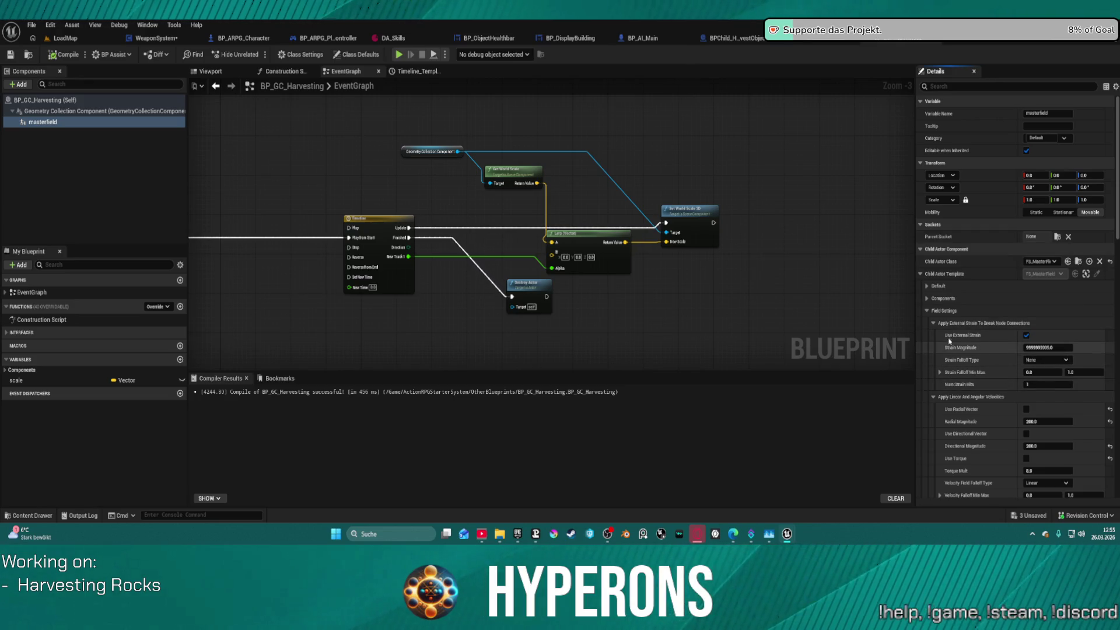
scroll(983, 353, "down", 4)
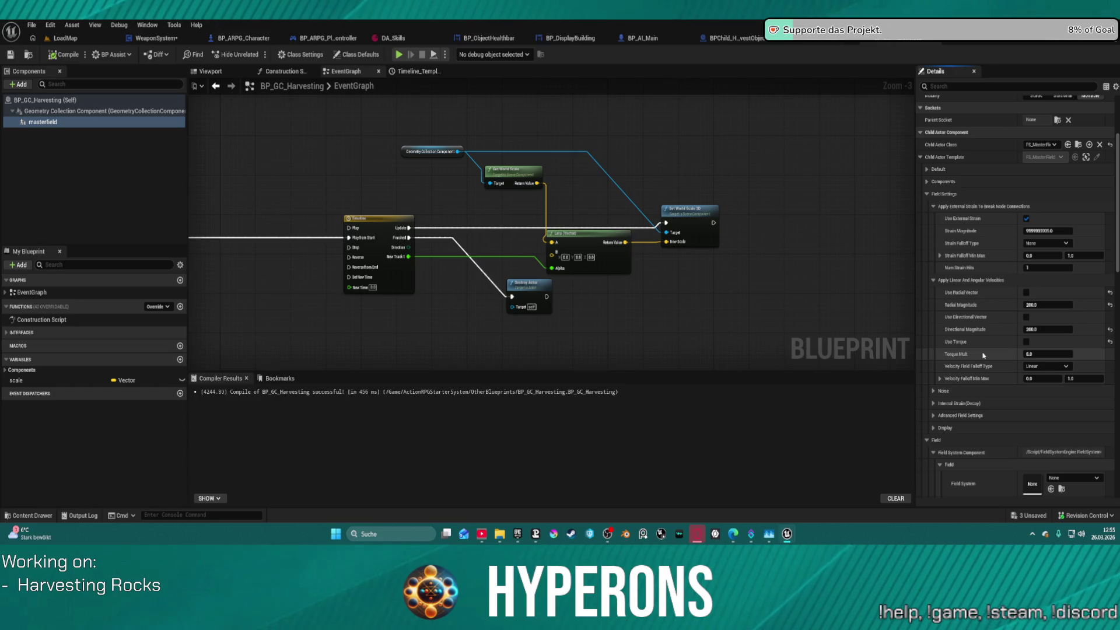
scroll(982, 355, "down", 4)
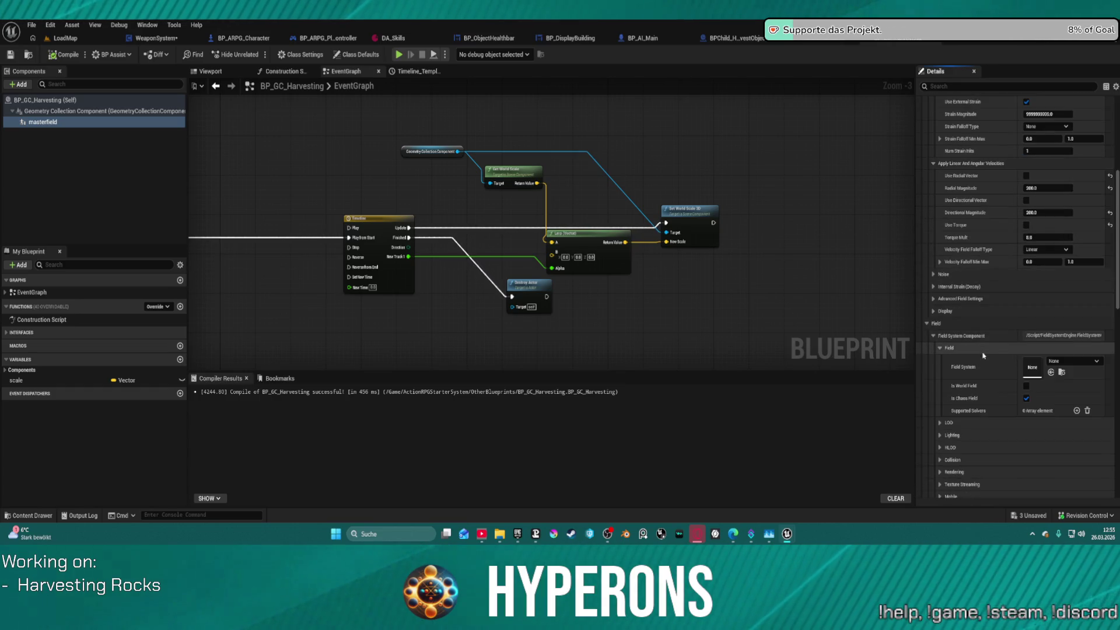
scroll(981, 352, "down", 3)
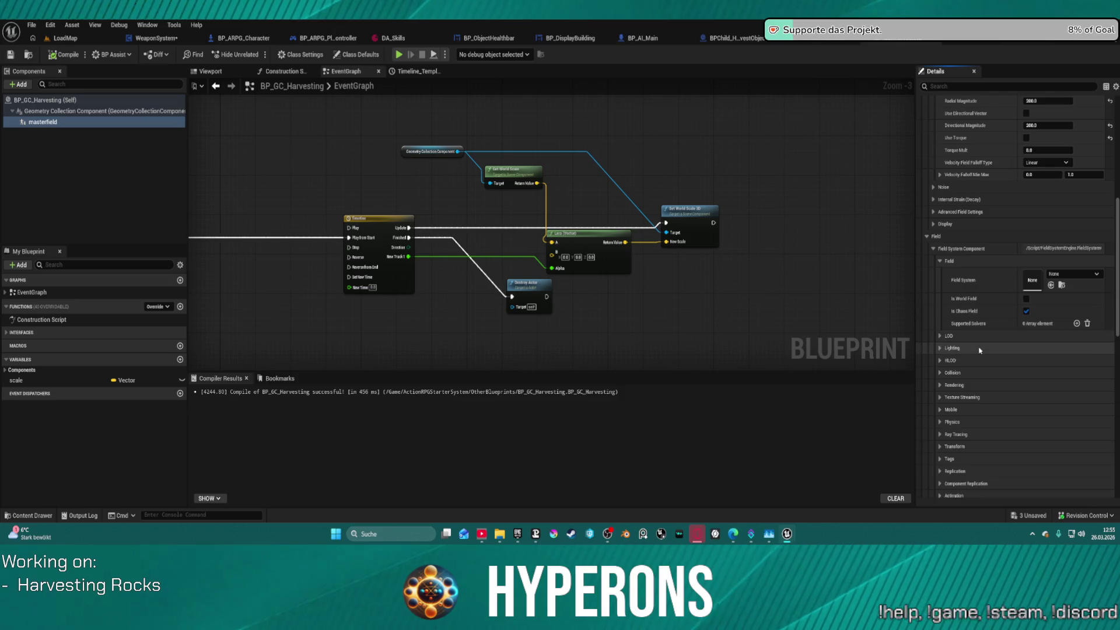
scroll(980, 351, "down", 2)
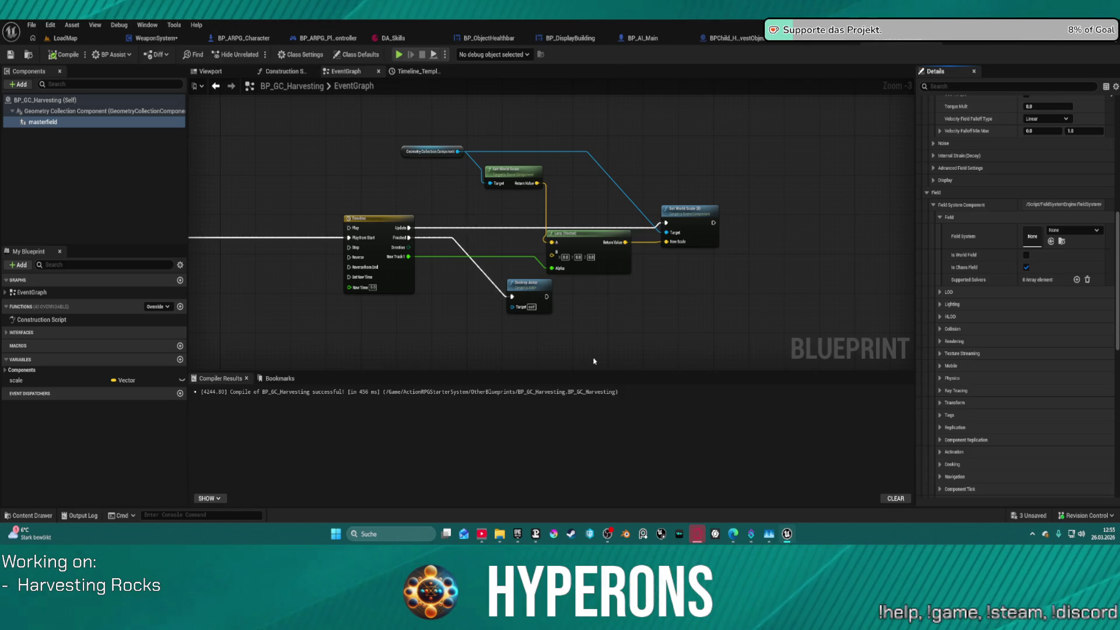
Add a Print String off the Timeline's Update and connect New Track to its In String
left_click_drag(411, 227, 494, 234)
type("print")
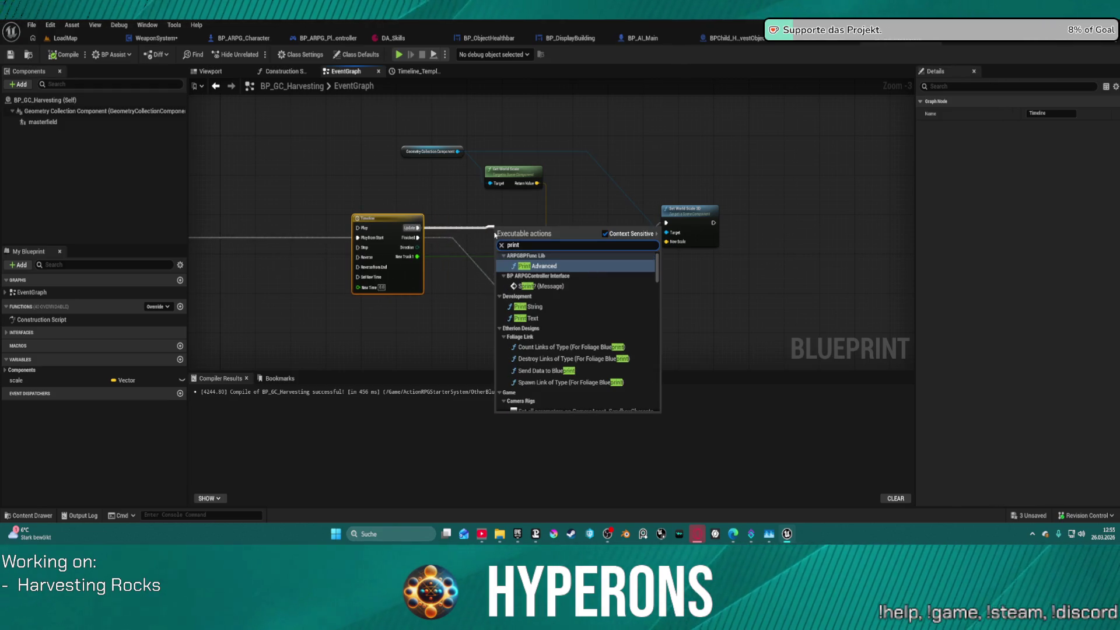
left_click(528, 306)
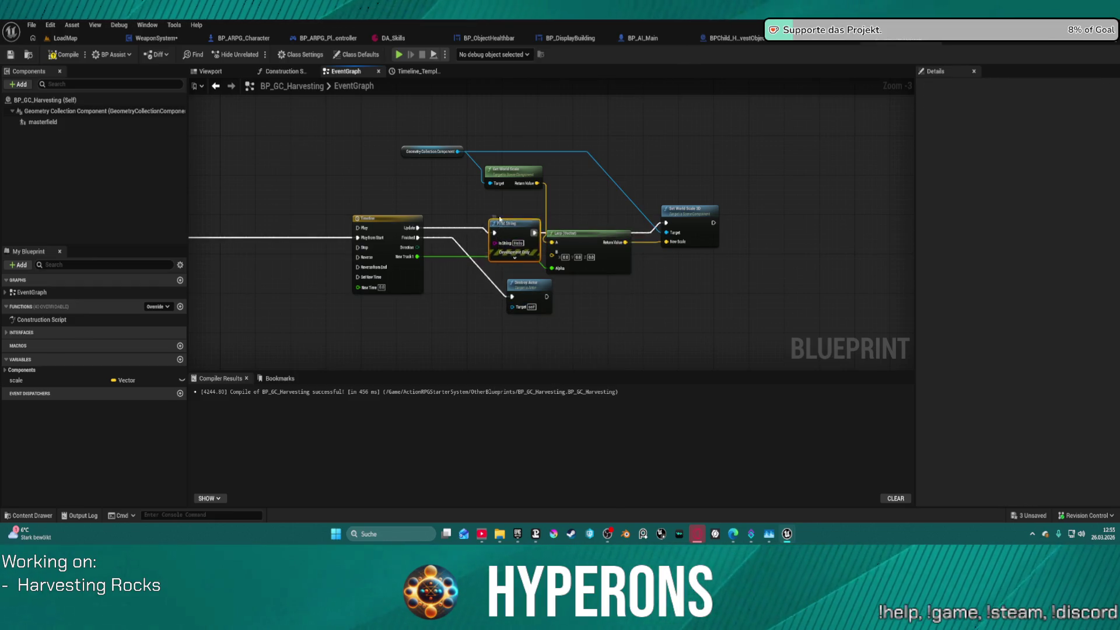
left_click_drag(416, 256, 485, 228)
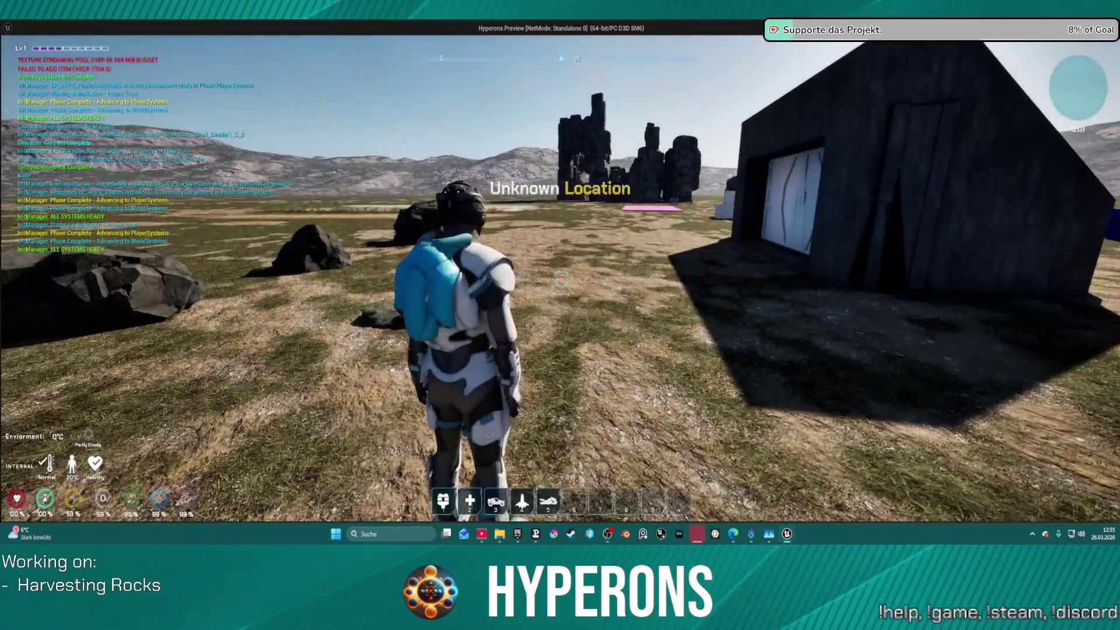
Equip the harvester, shatter a rock while watching printed track values, exit, and open the Content Drawer
key("i")
key("w")
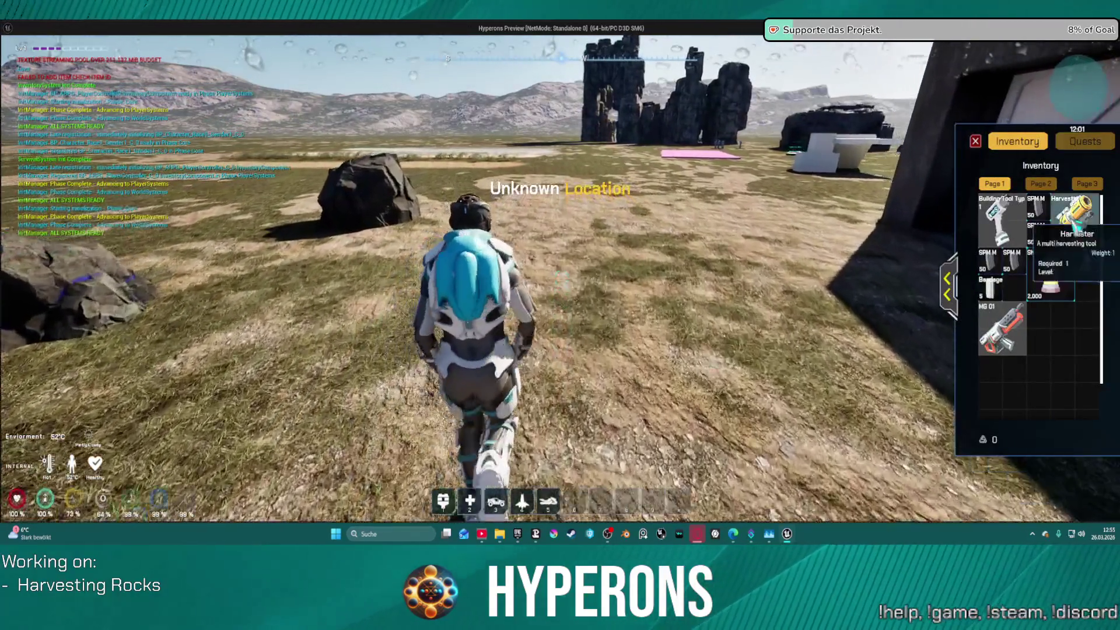
key("s")
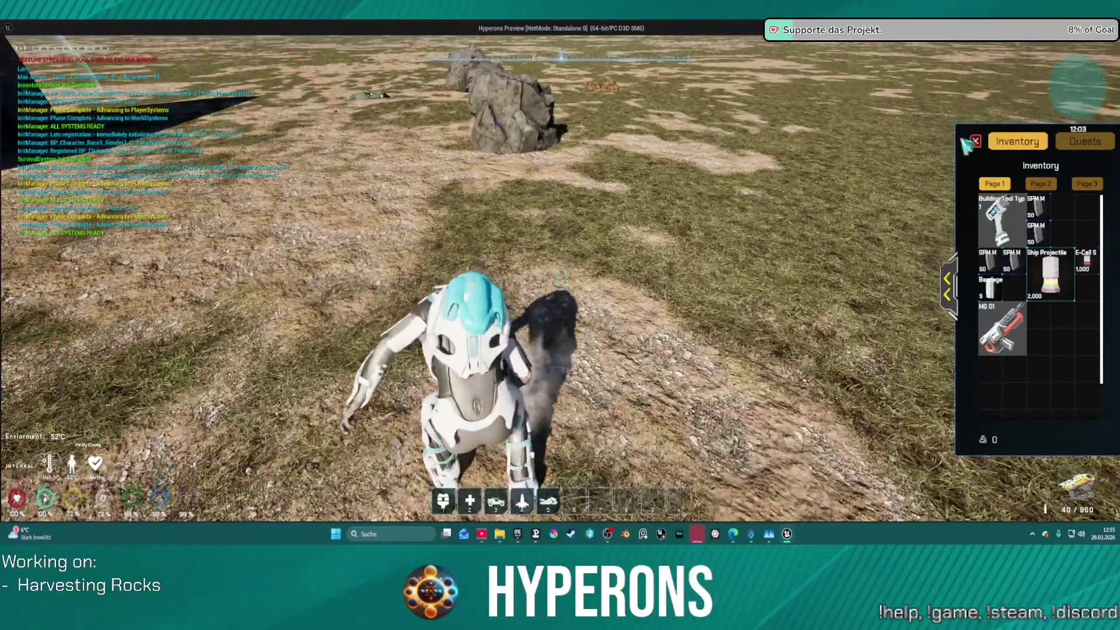
key("i")
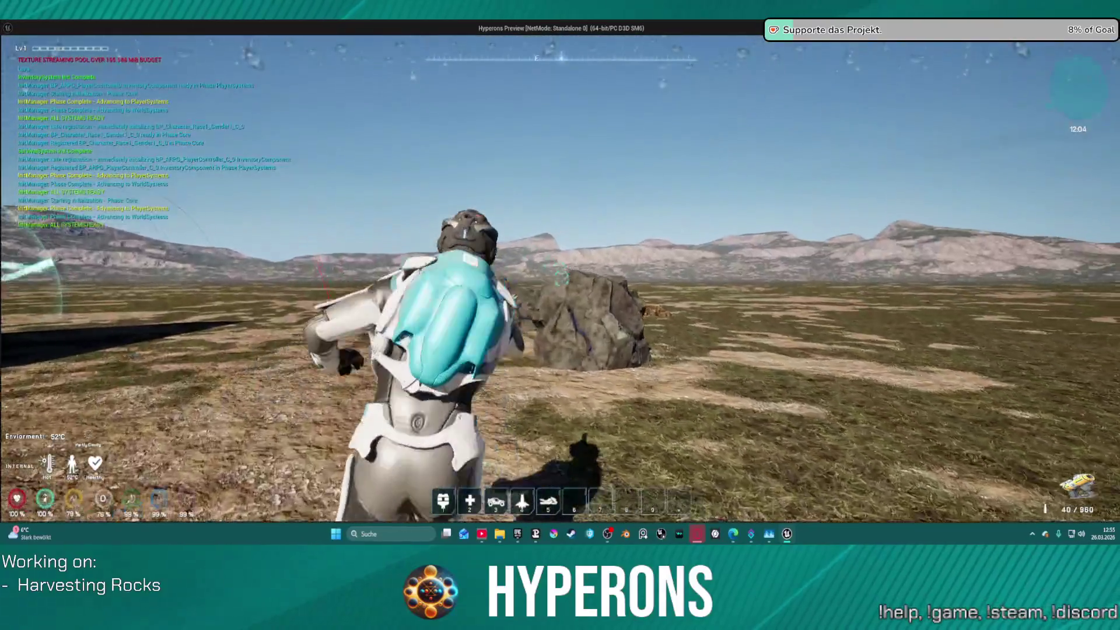
left_click(560, 278)
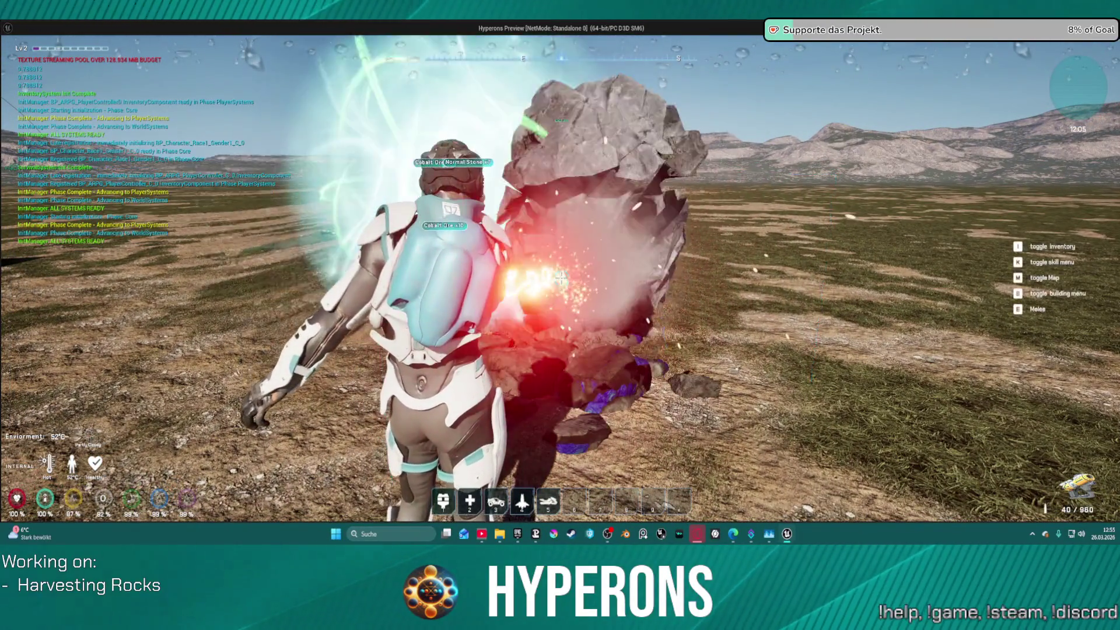
key("s")
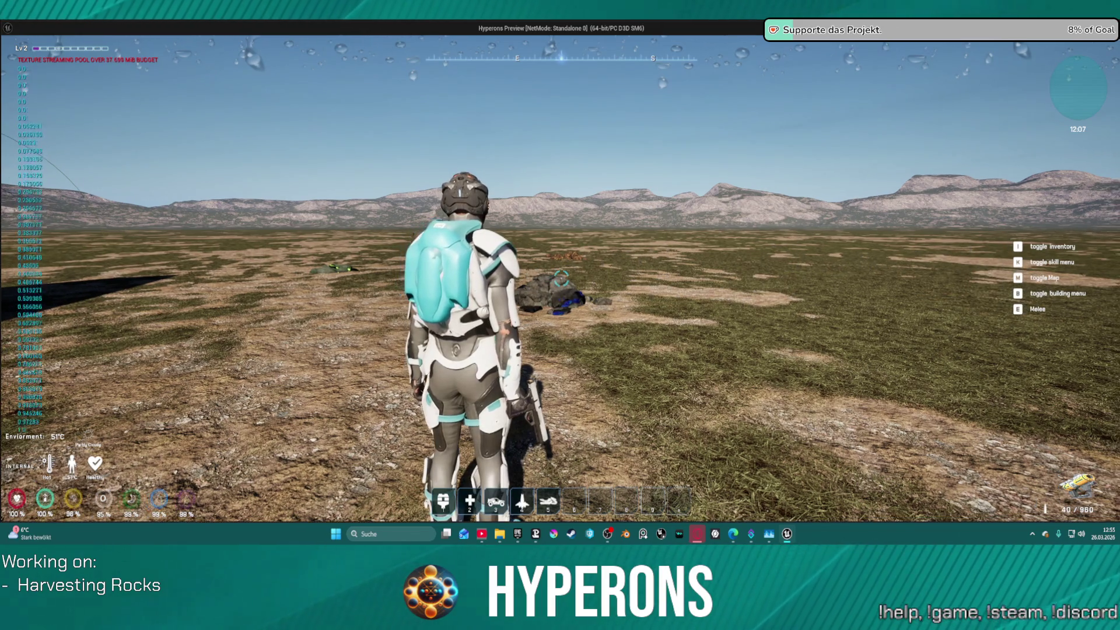
key("w")
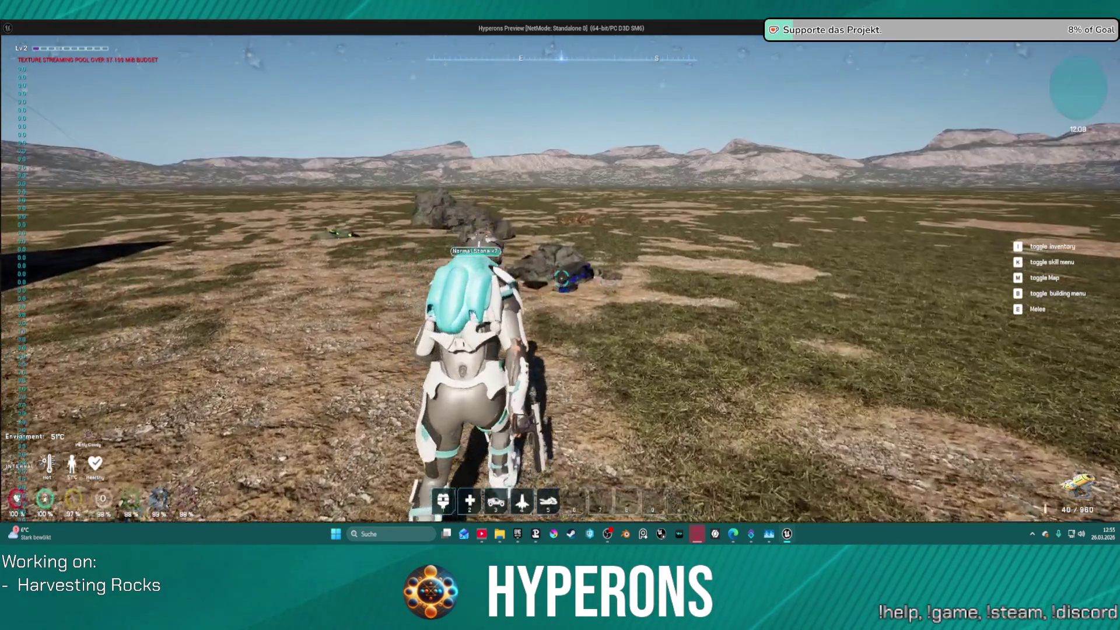
key("alt+Tab")
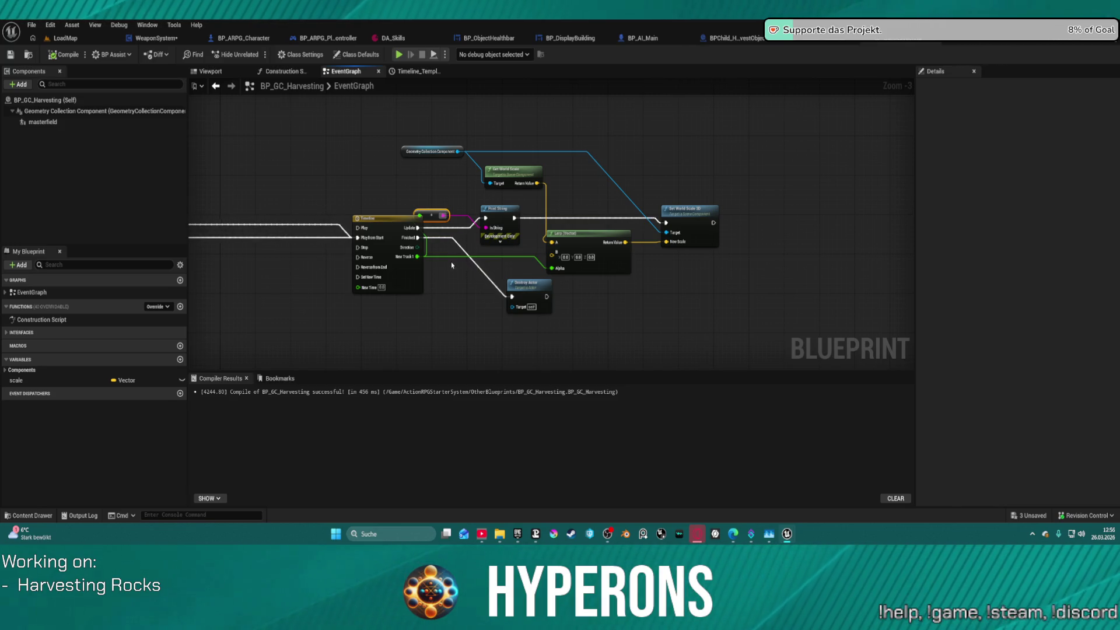
key("ctrl+space")
scroll(55, 422, "down", 10)
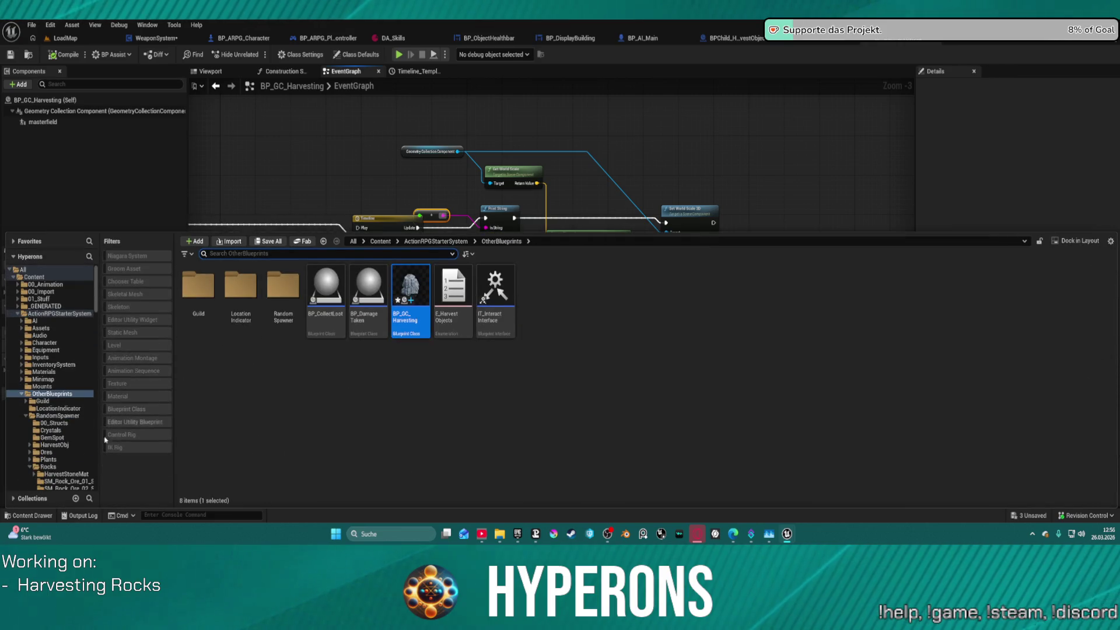
Open BP_ShipMain from Vehicles > Ships and view its HandleShipStateChange and crosshair location graphs
scroll(55, 422, "up", 15)
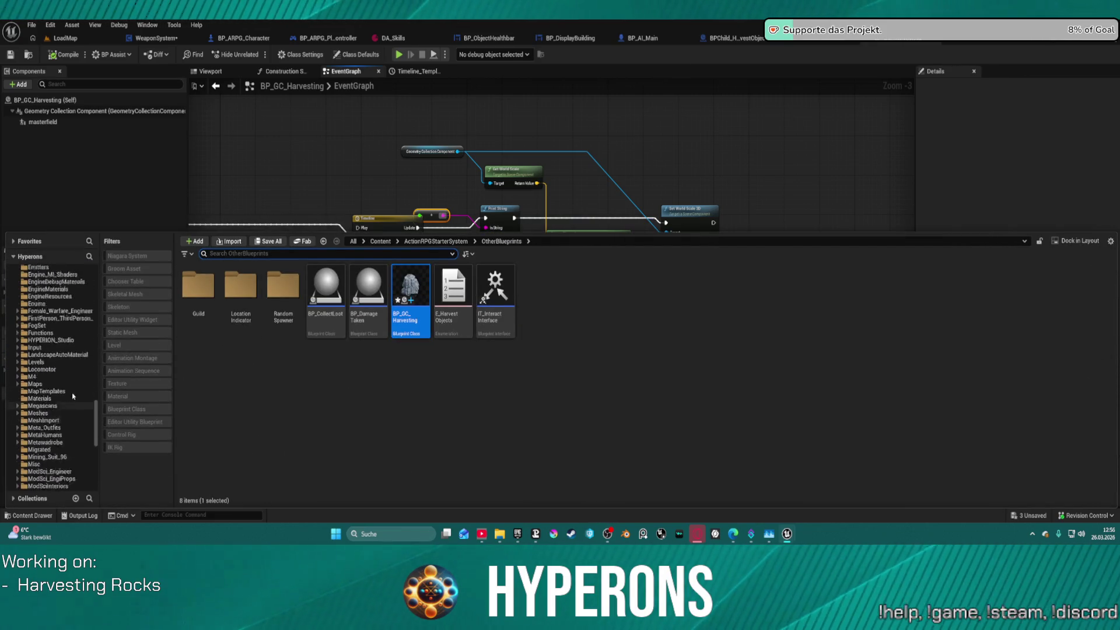
scroll(57, 391, "up", 1)
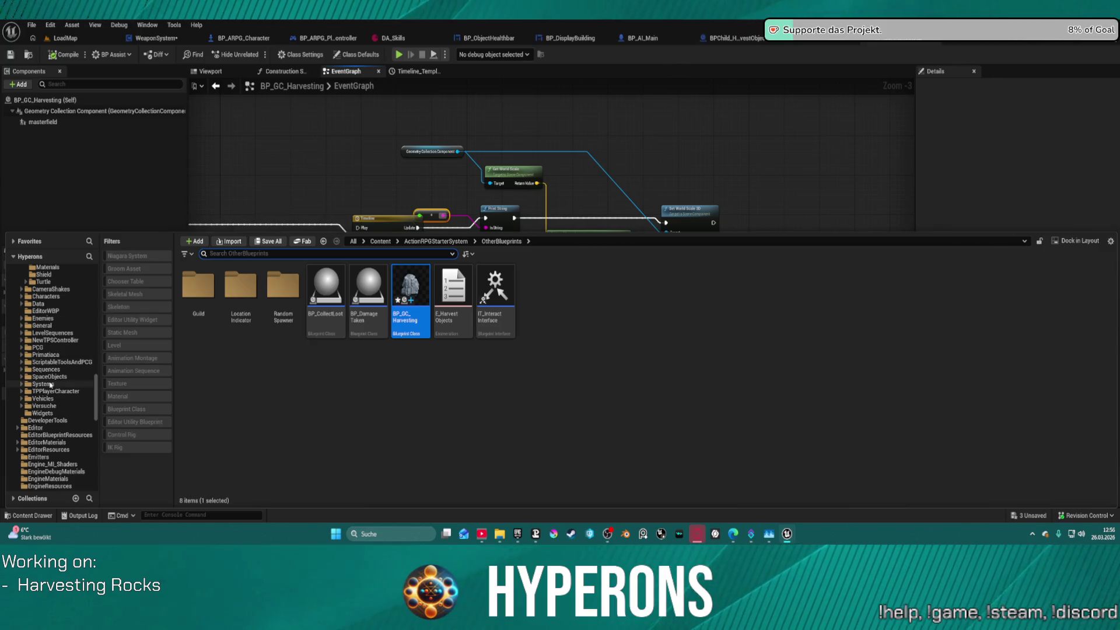
left_click(43, 398)
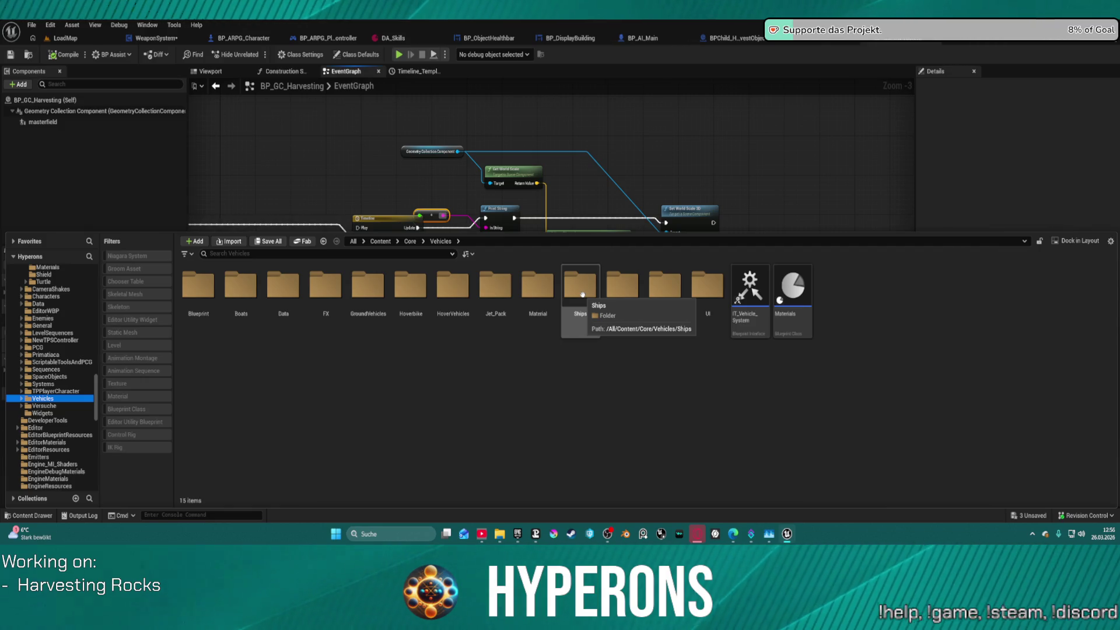
double_click(582, 294)
left_click(671, 287)
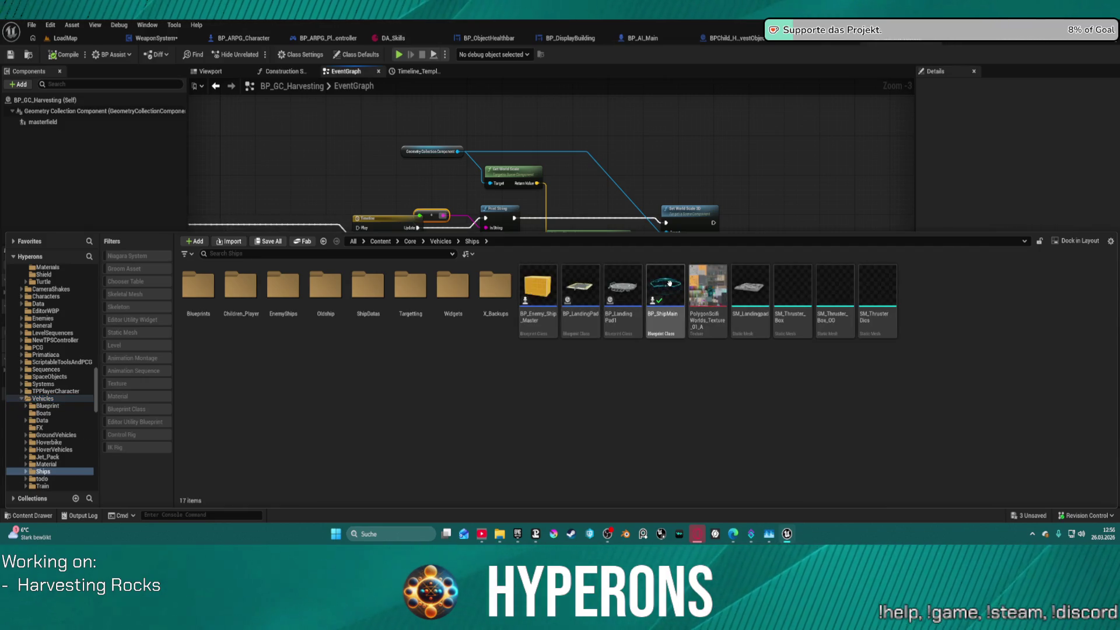
double_click(671, 287)
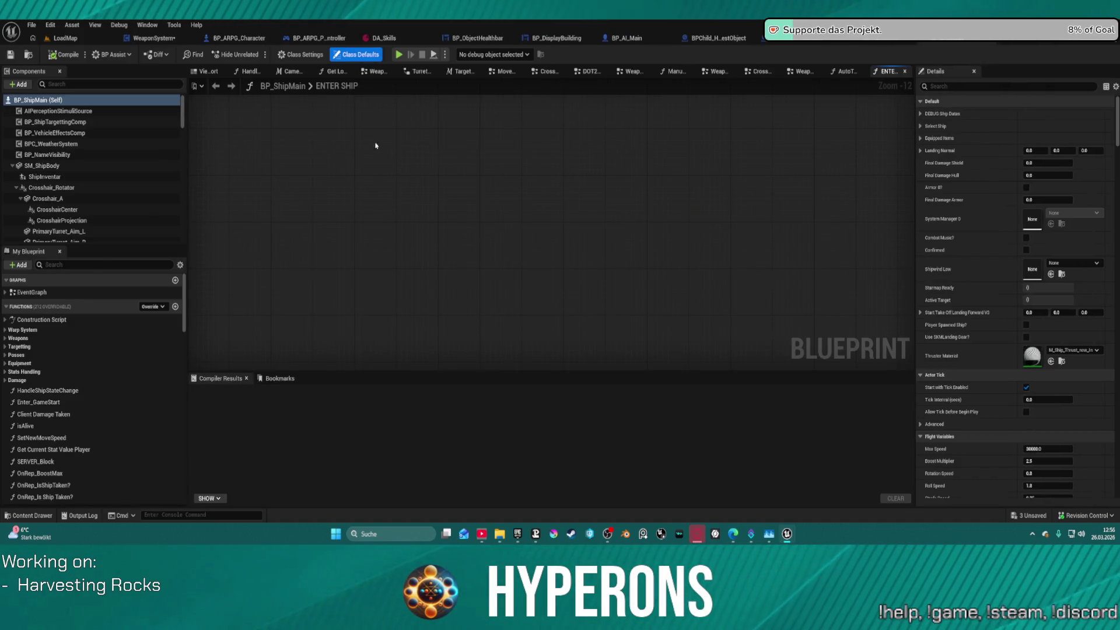
left_click(256, 72)
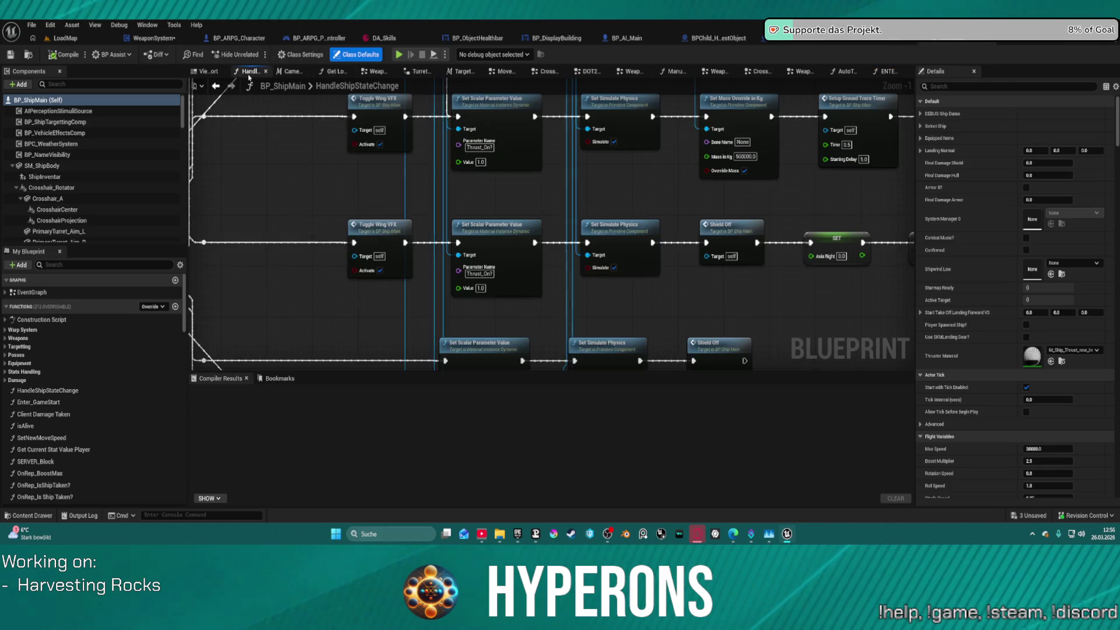
scroll(465, 98, "down", 10)
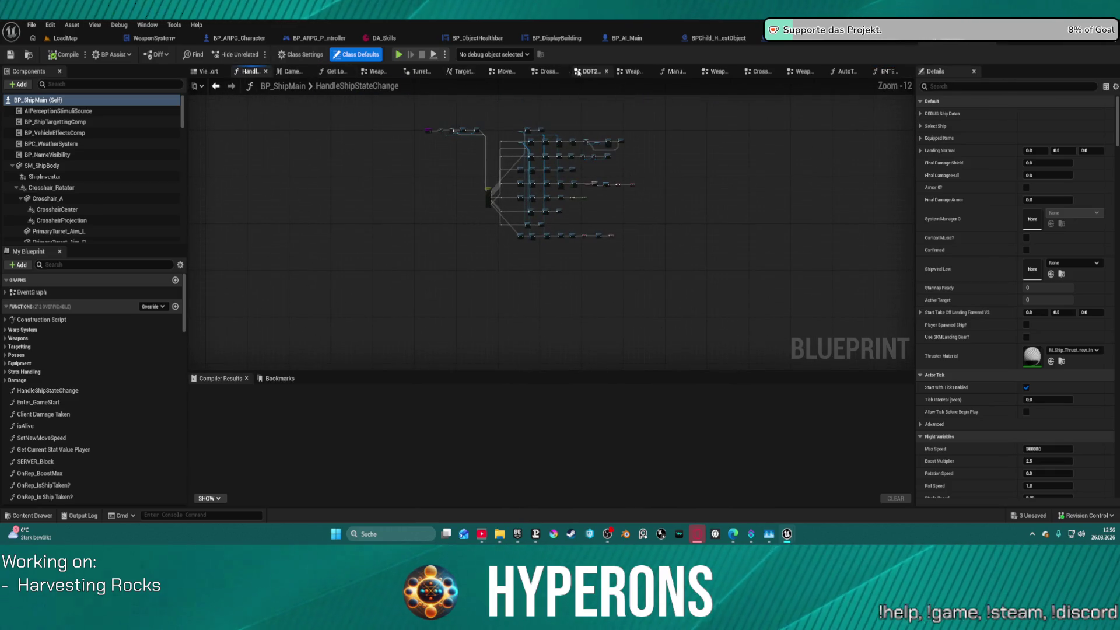
left_click(549, 72)
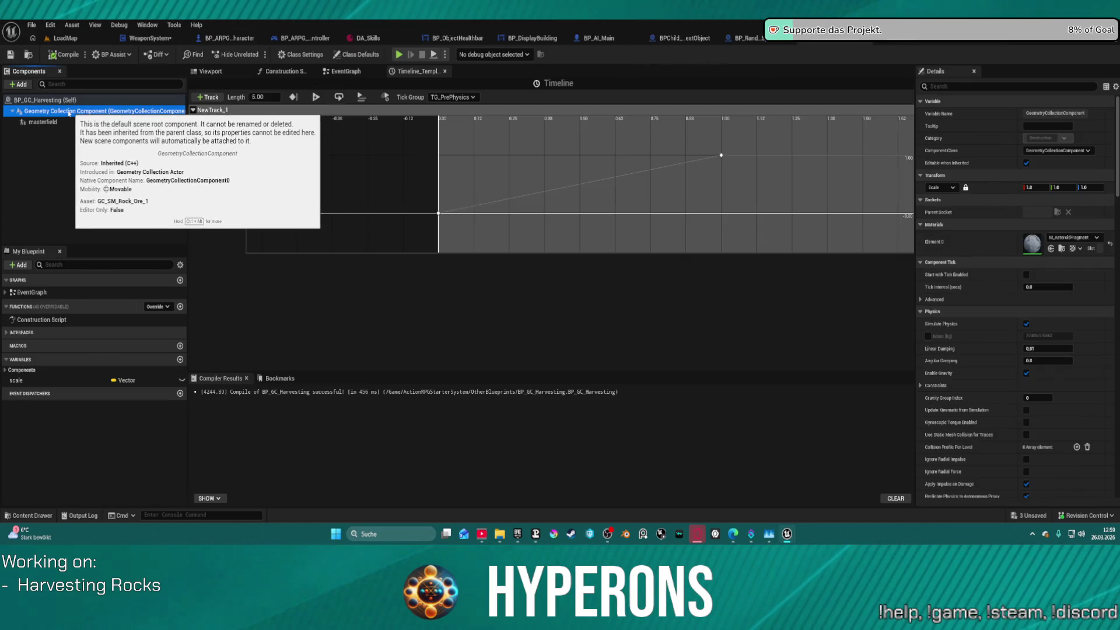
Drag GC_SM_Rock_Ore_1 into LoadMap, frame it with F, and switch to Fracture Mode
left_click(29, 55)
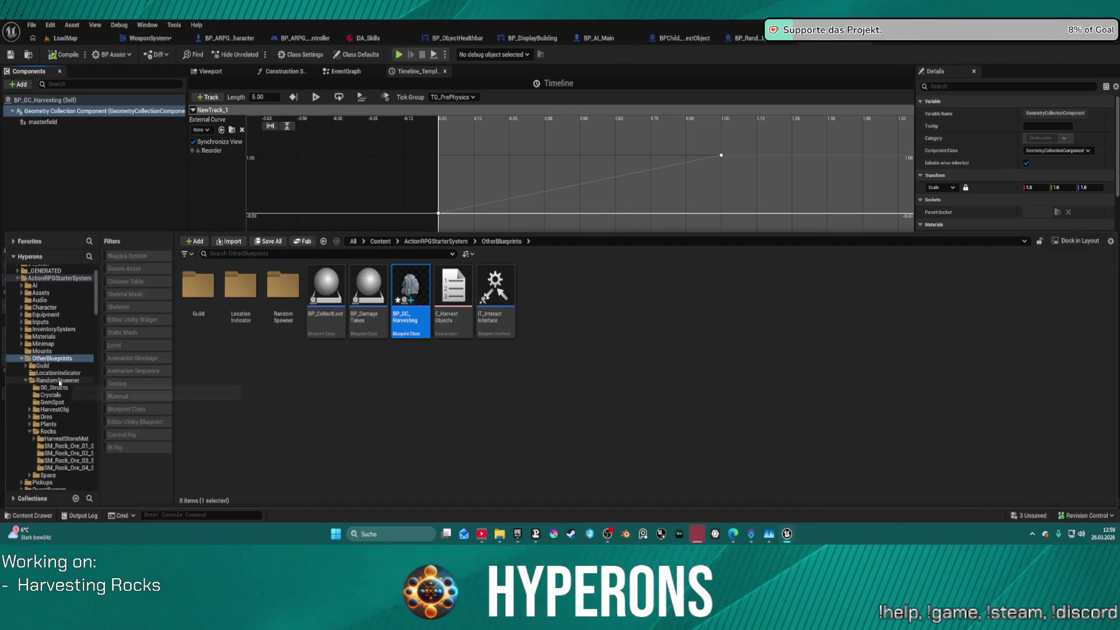
left_click(73, 446)
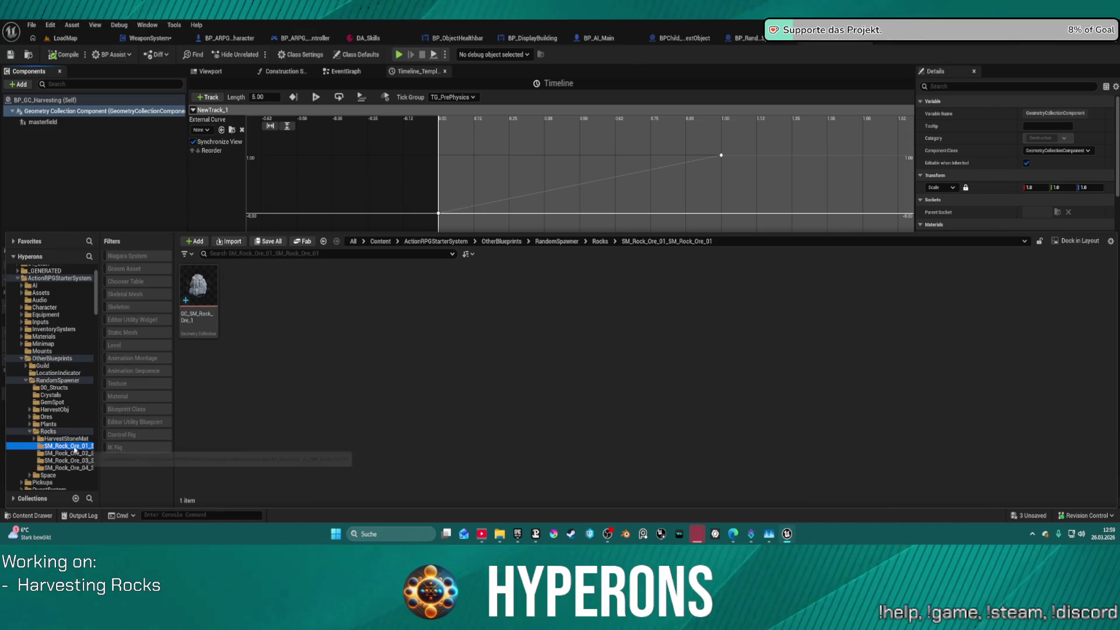
left_click(64, 38)
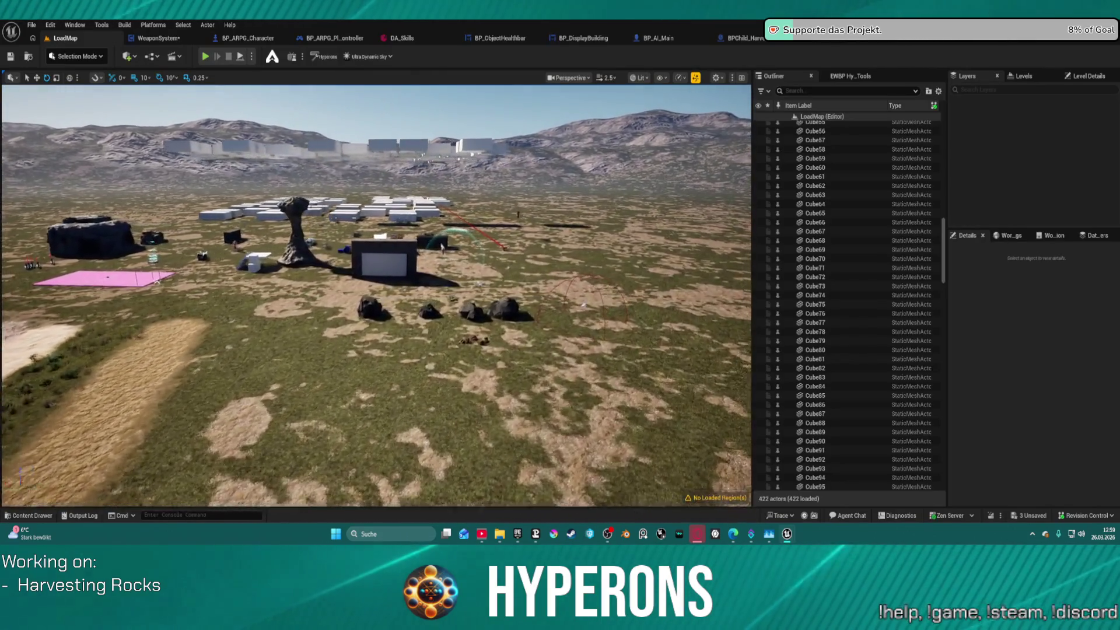
key("ctrl+space")
mouse_move(198, 332)
left_mouse_down()
mouse_move(245, 310)
mouse_move(350, 373)
mouse_move(363, 411)
mouse_move(363, 300)
left_mouse_up()
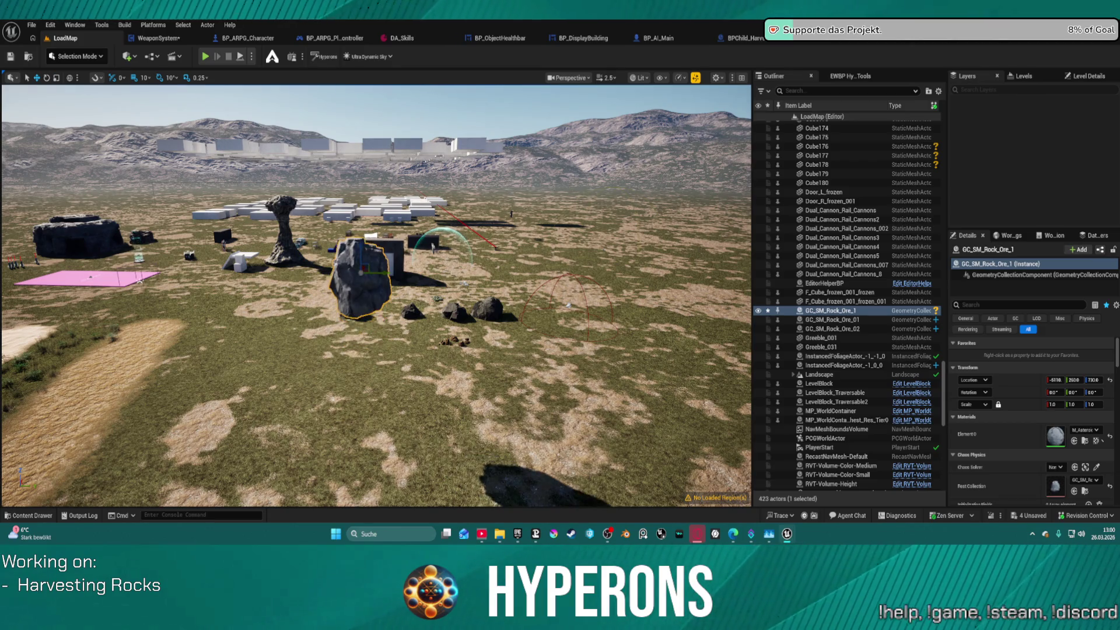
key("f")
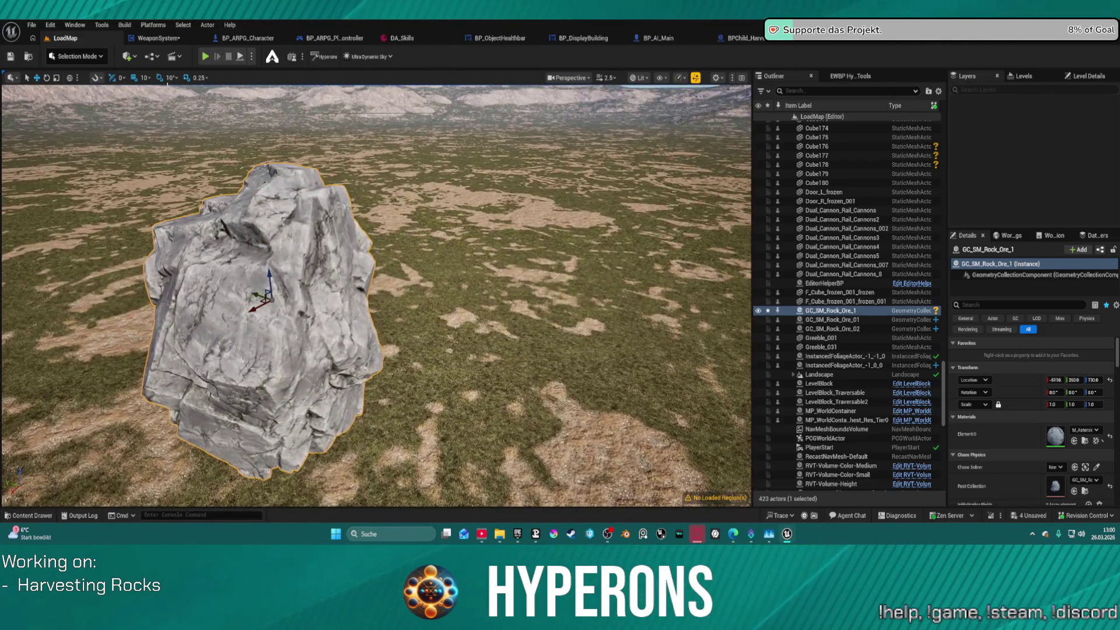
left_click(90, 55)
left_click(84, 138)
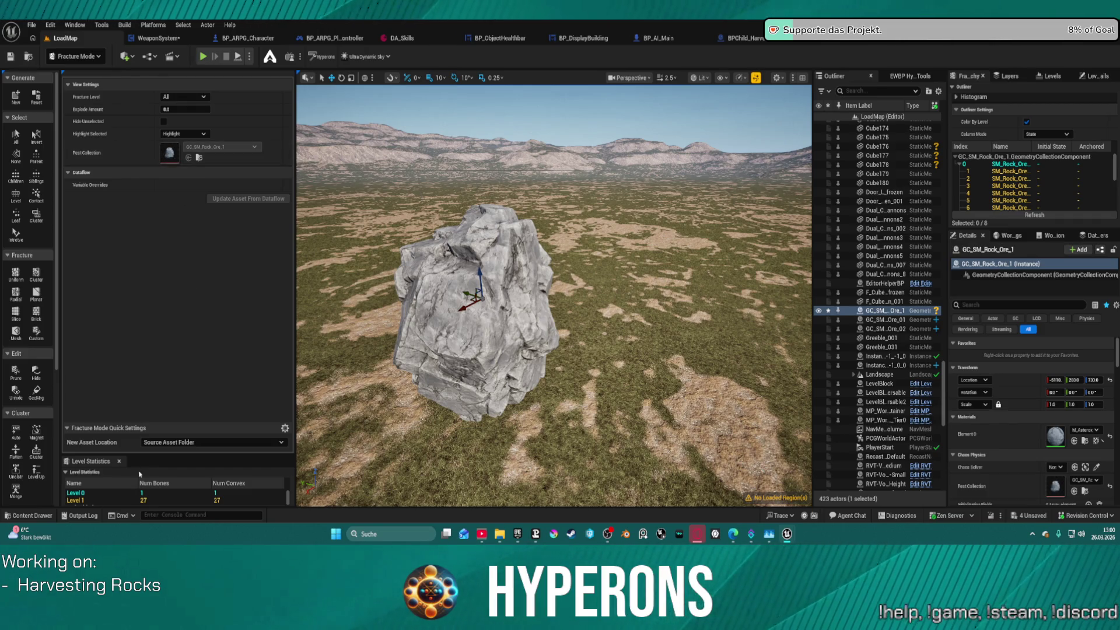
Enlarge the Level Statistics panel and browse the rock's fracture hierarchy down to its root piece
left_click(158, 500)
left_click_drag(135, 454, 133, 265)
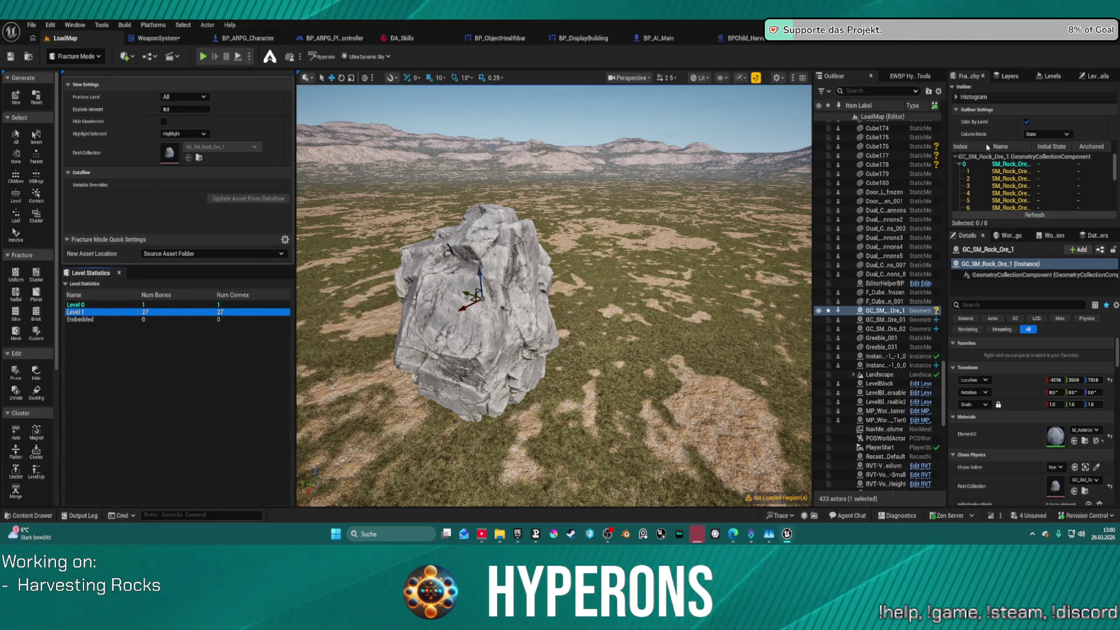
left_click(1013, 172)
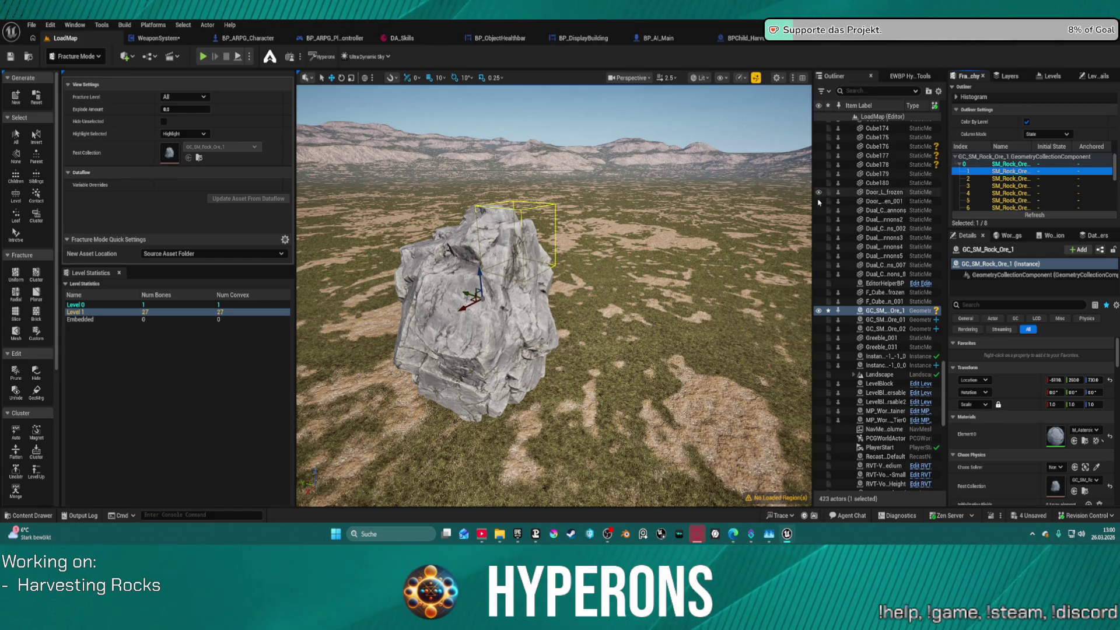
left_click(960, 164)
left_click(1016, 165)
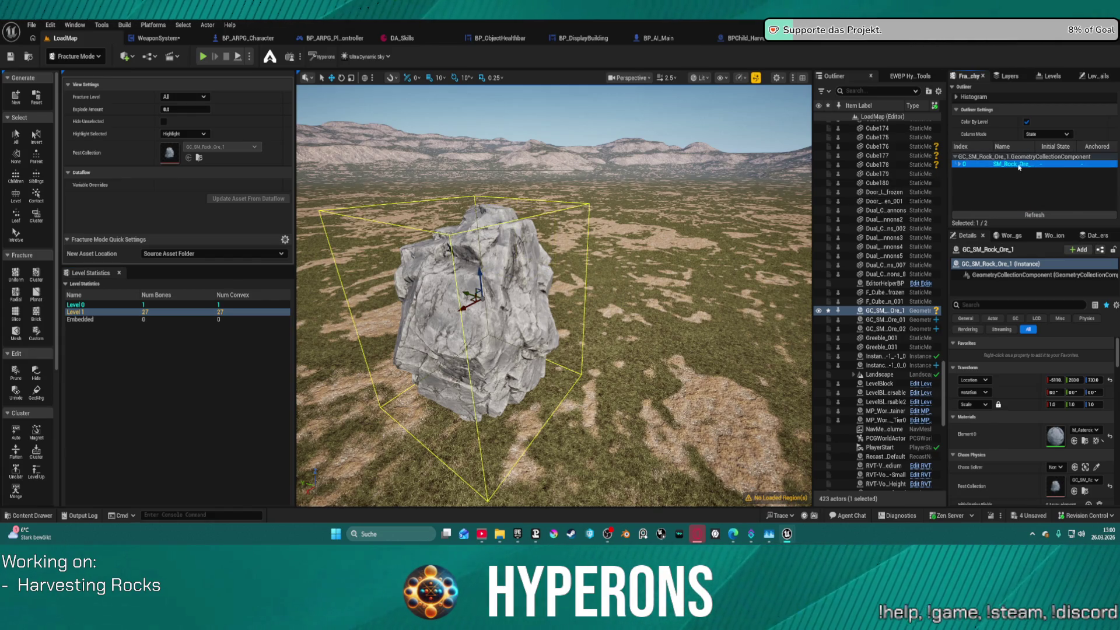
Undo two accidental deletions of the rock with Ctrl+Z
key("Delete")
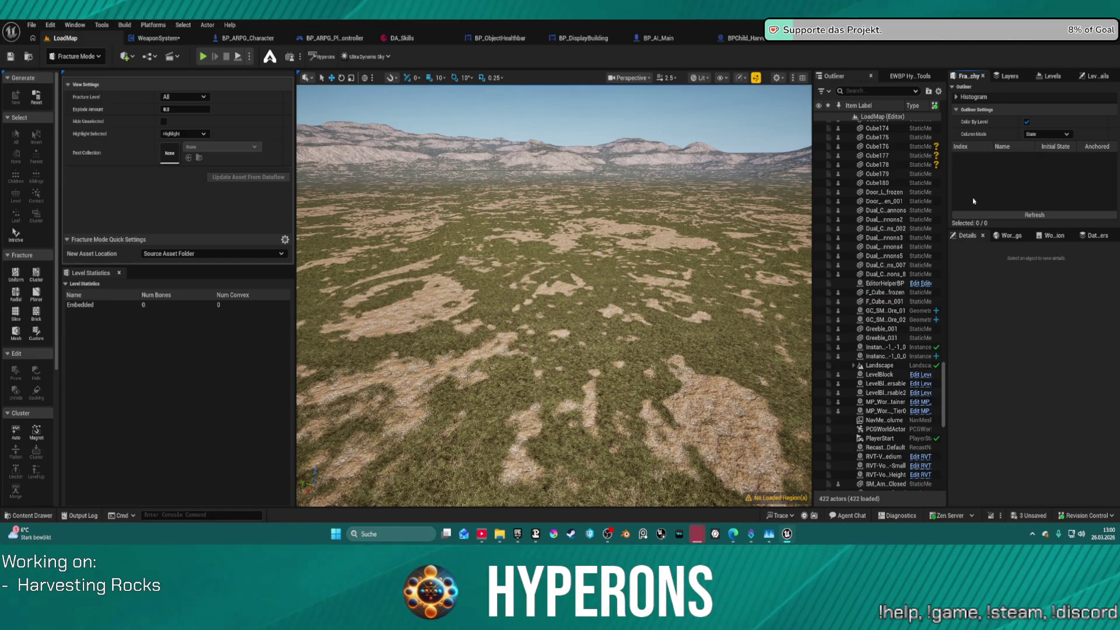
key("ctrl+z")
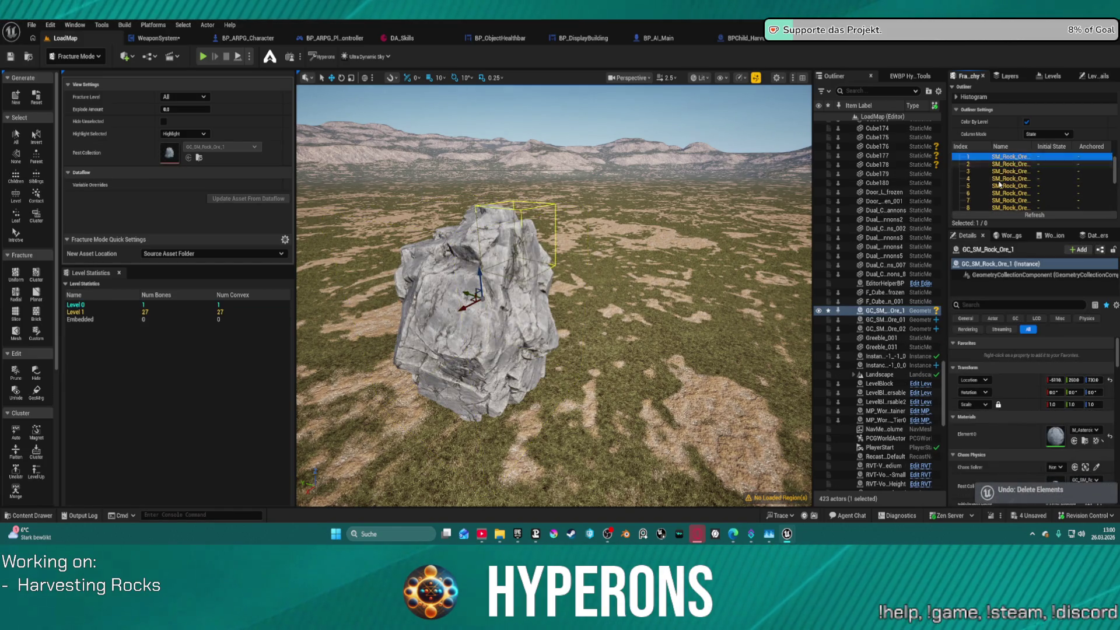
left_click(983, 205, "shift")
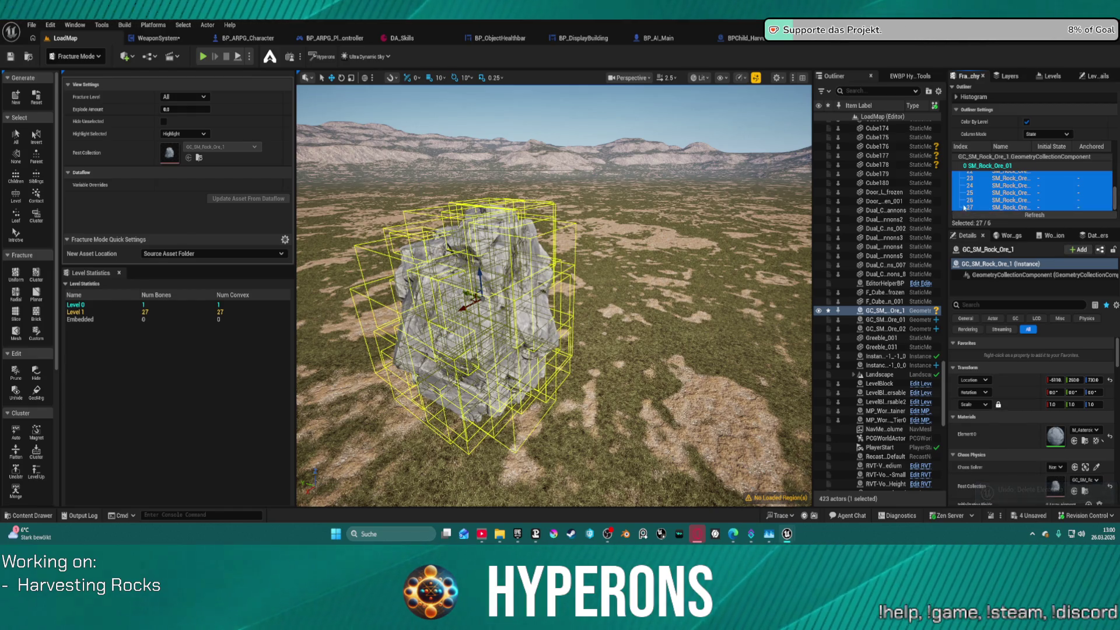
key("Delete")
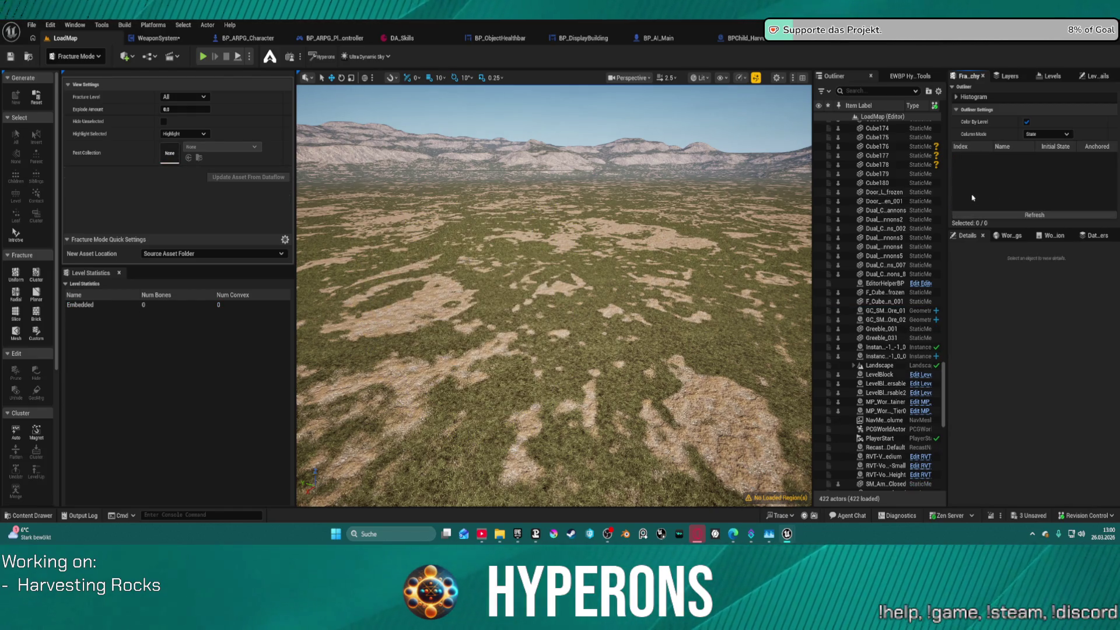
key("ctrl+z")
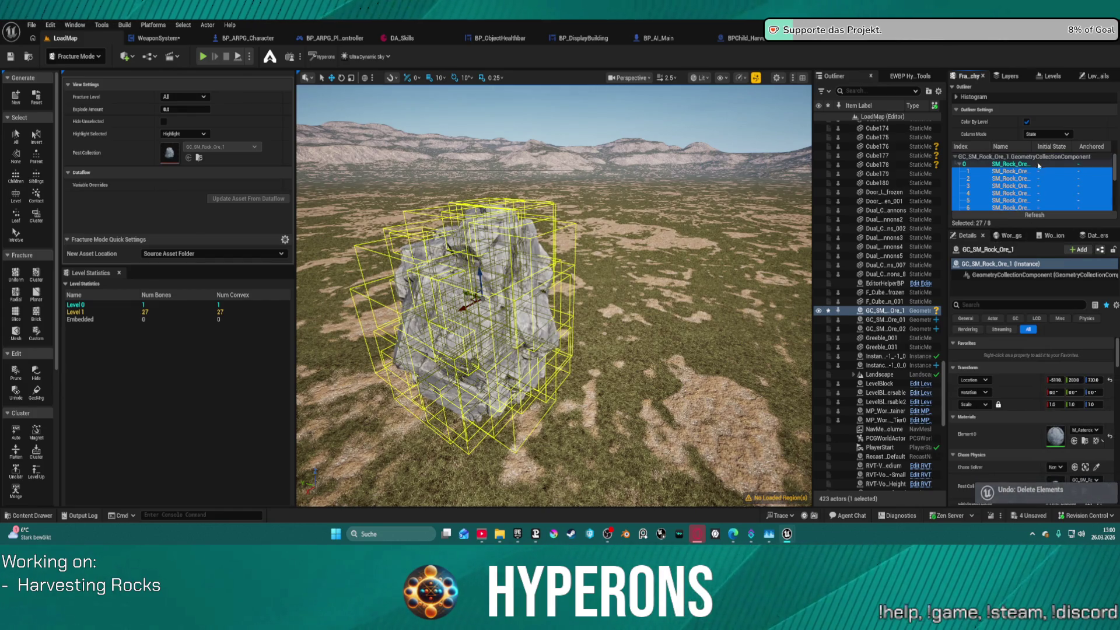
Select fragment 2 and reset the geometry collection to a single unfractured piece
left_click(1057, 180)
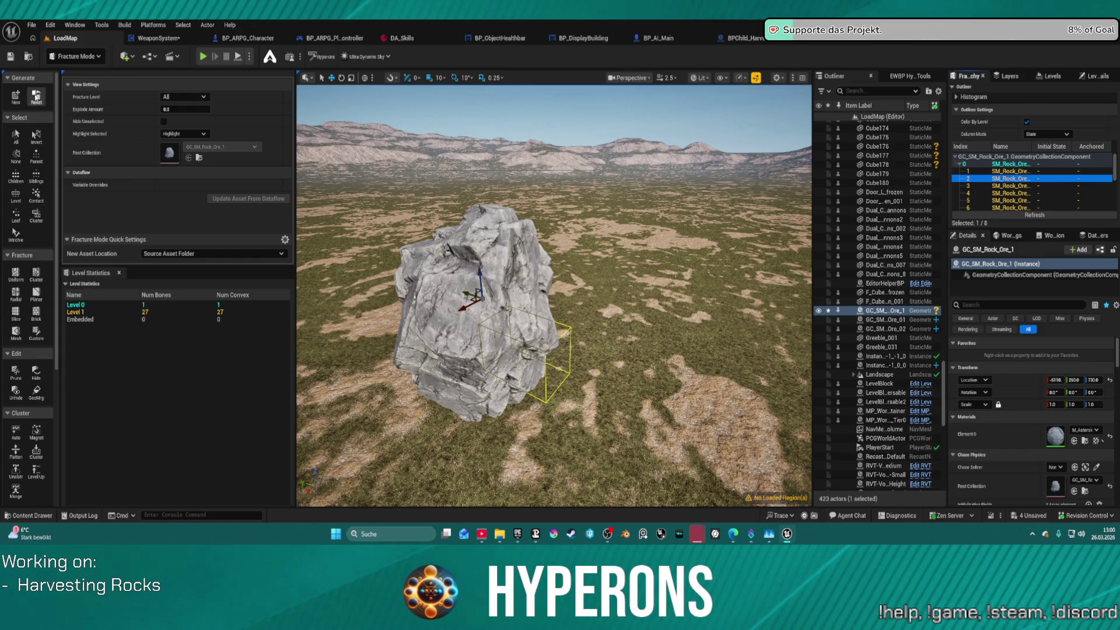
left_click(36, 97)
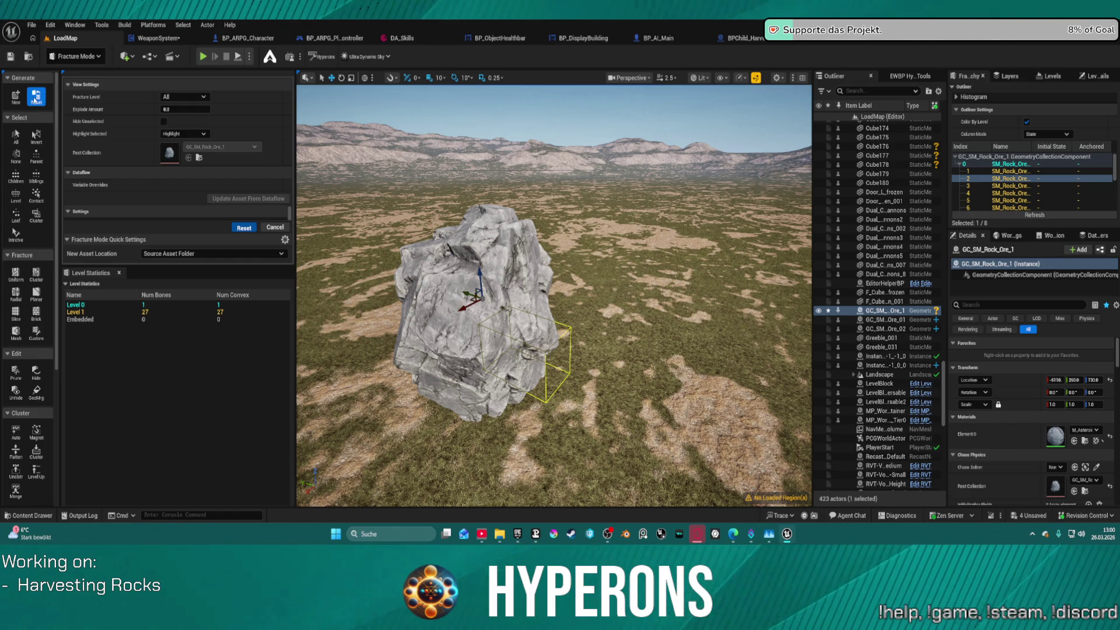
left_click(36, 97)
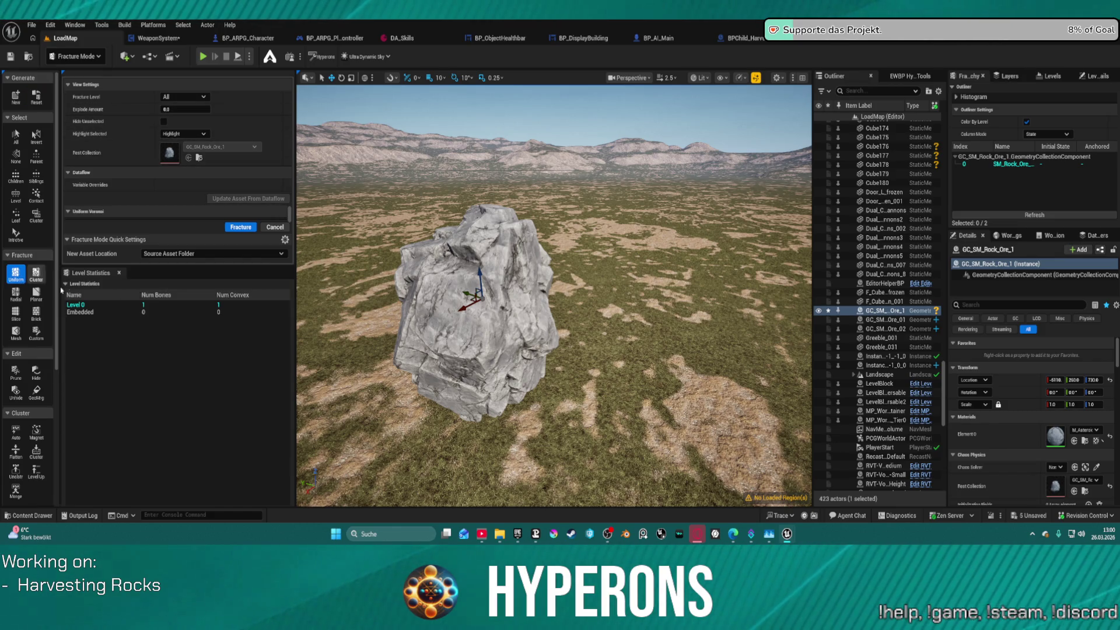
Set the Uniform Voronoi fracture's Min and Max Voronoi Sites to 10
left_click(111, 307)
mouse_move(554, 350)
left_mouse_down()
mouse_move(514, 350)
mouse_move(514, 326)
left_mouse_up()
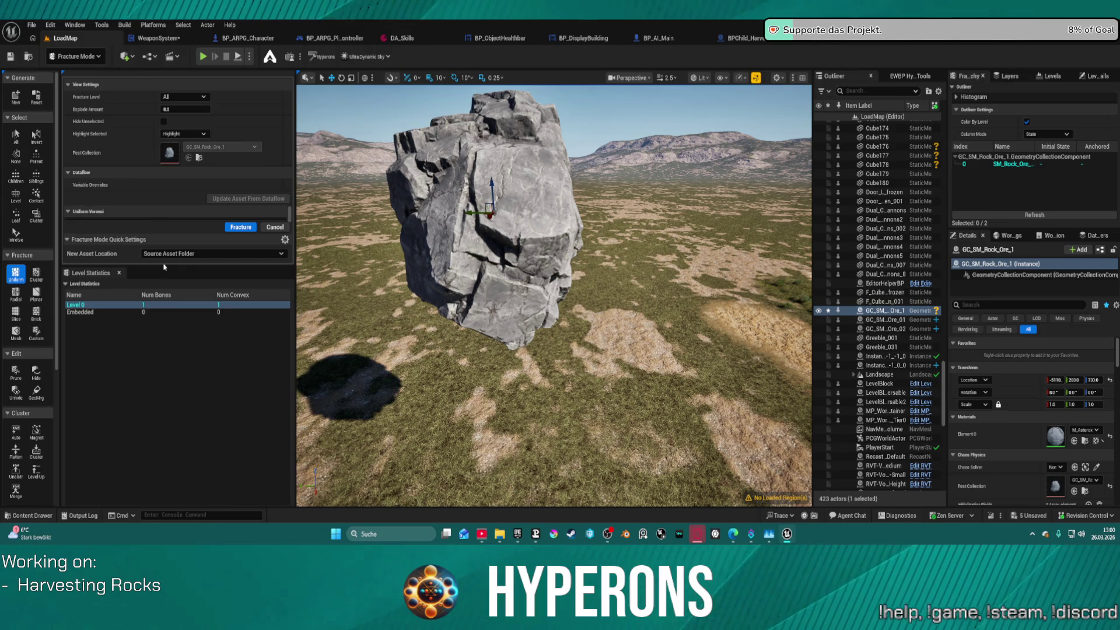
left_click_drag(164, 267, 165, 361)
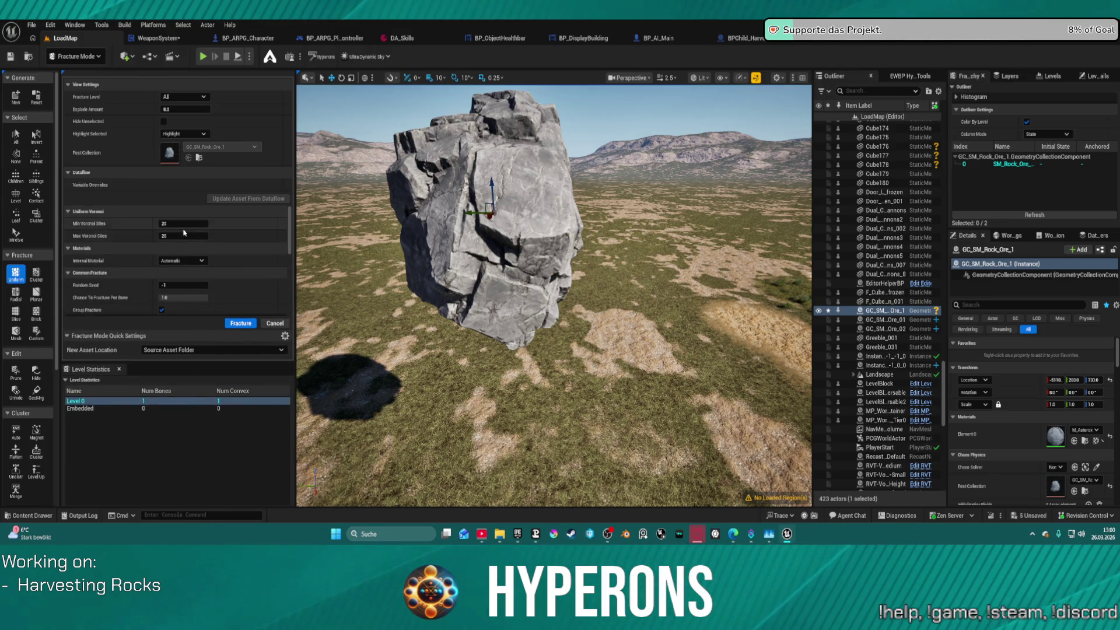
type("1")
type("10")
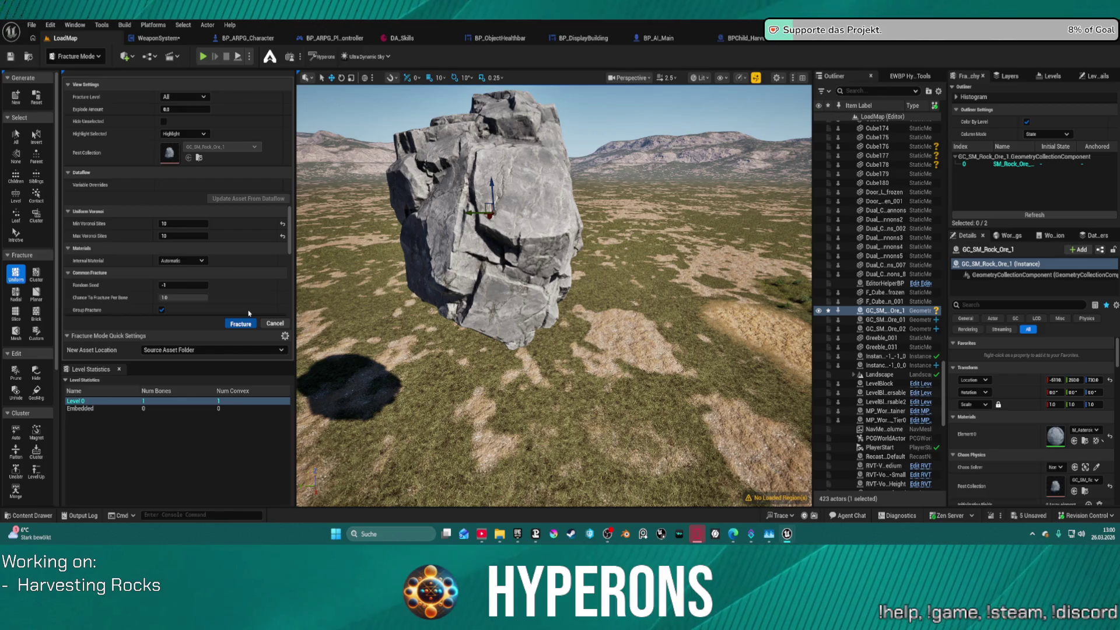
Select and frame the rock, save the changes, and switch back to Selection mode
mouse_move(506, 191)
left_mouse_down()
mouse_move(624, 202)
mouse_move(671, 234)
mouse_move(700, 234)
left_mouse_up()
left_click(630, 234)
key("f")
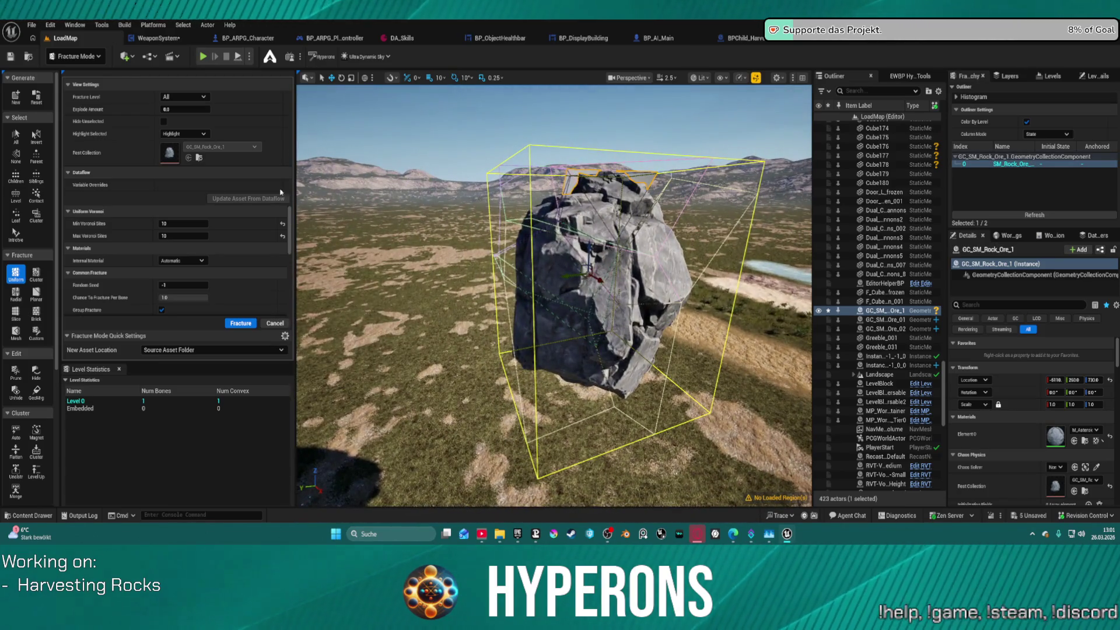
left_click(11, 56)
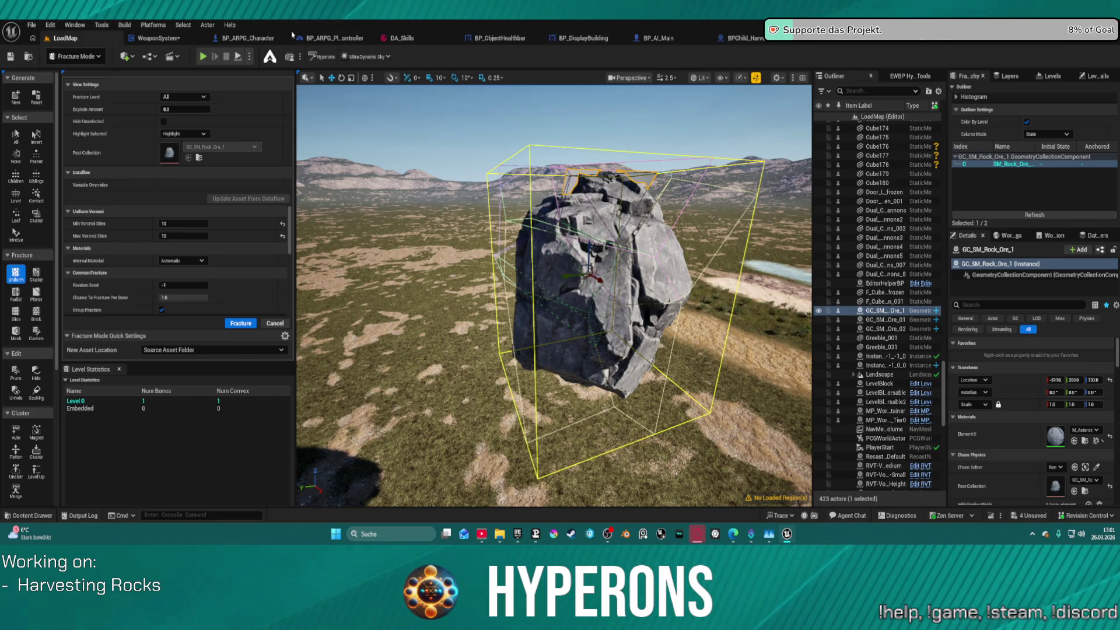
left_click(93, 56)
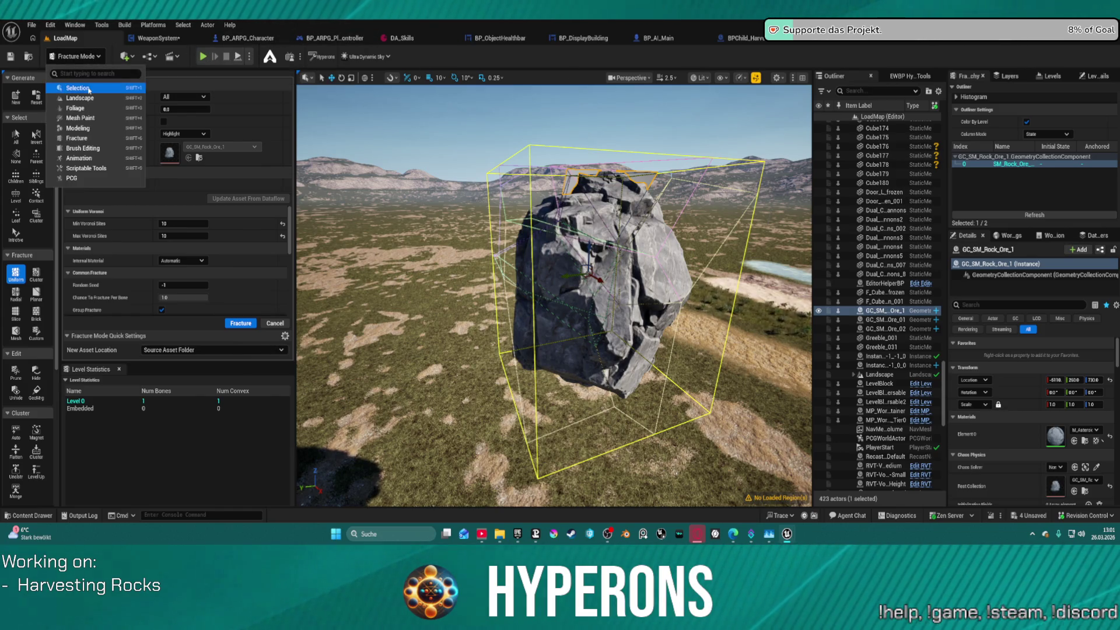
left_click(90, 89)
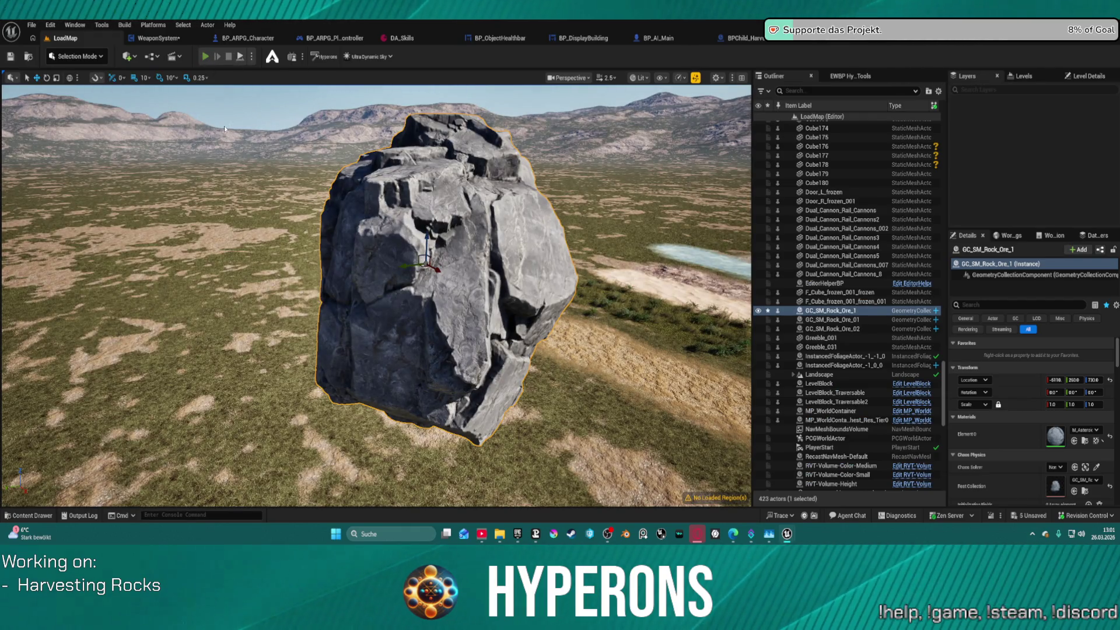
Play-test the level, checking the inventory and laser-mining rocks into Cobalt Ore, then stop play
key("alt+p")
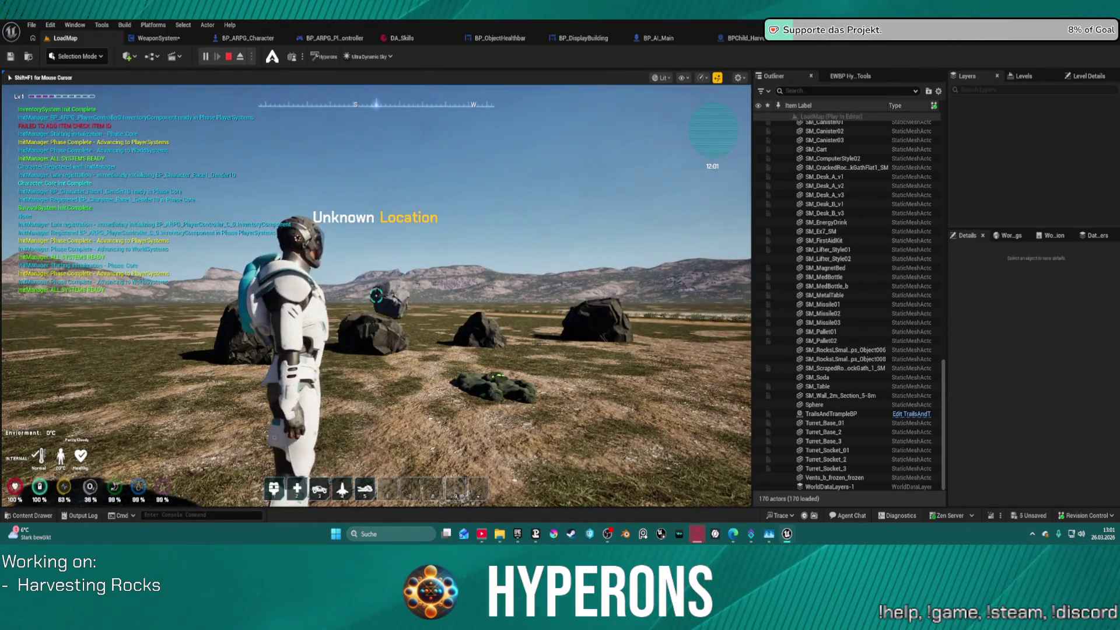
key("w")
key("w")
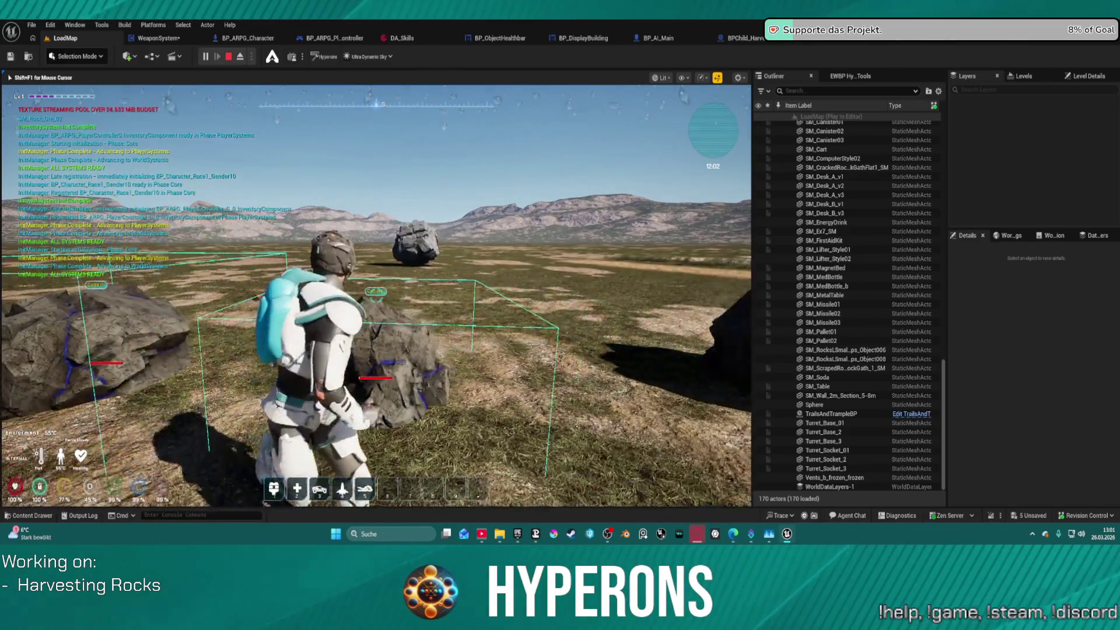
key("i")
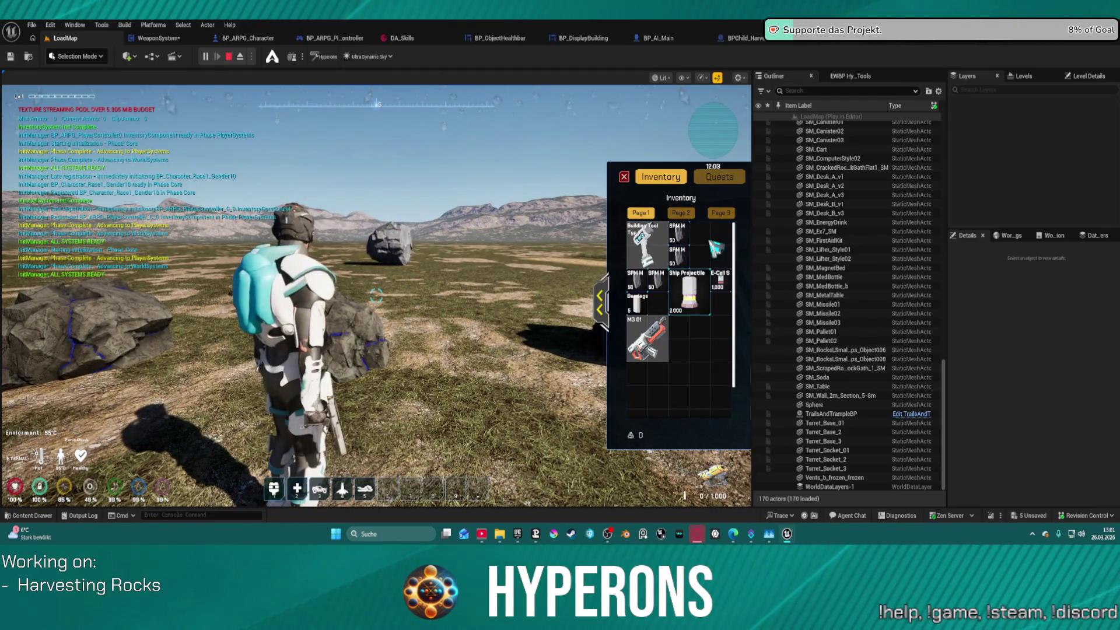
left_click(625, 176)
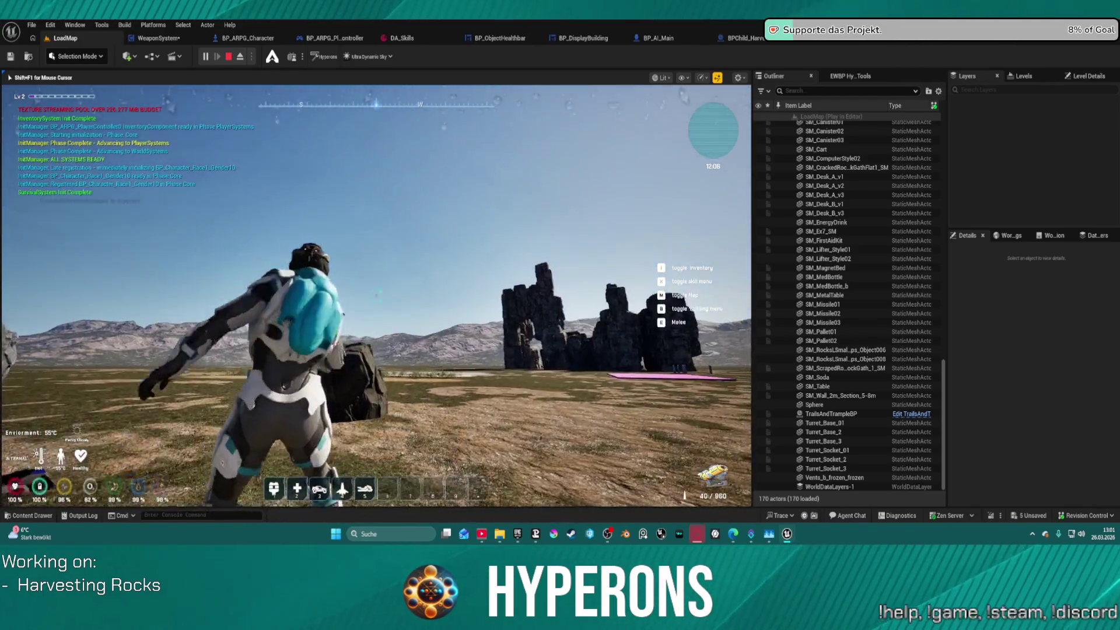
left_click(376, 296)
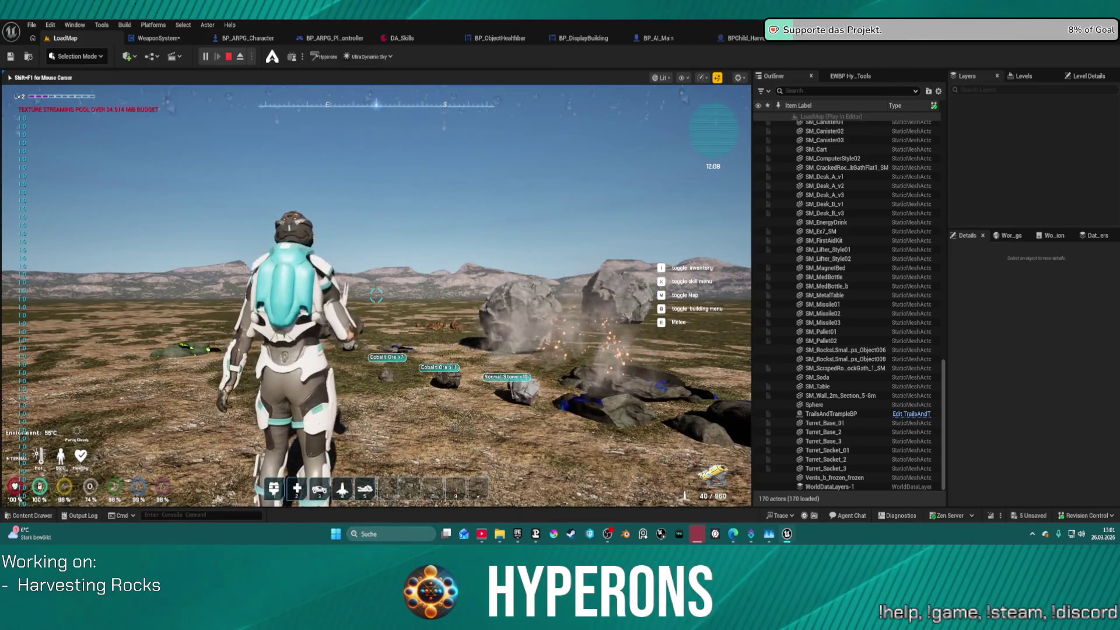
key("w")
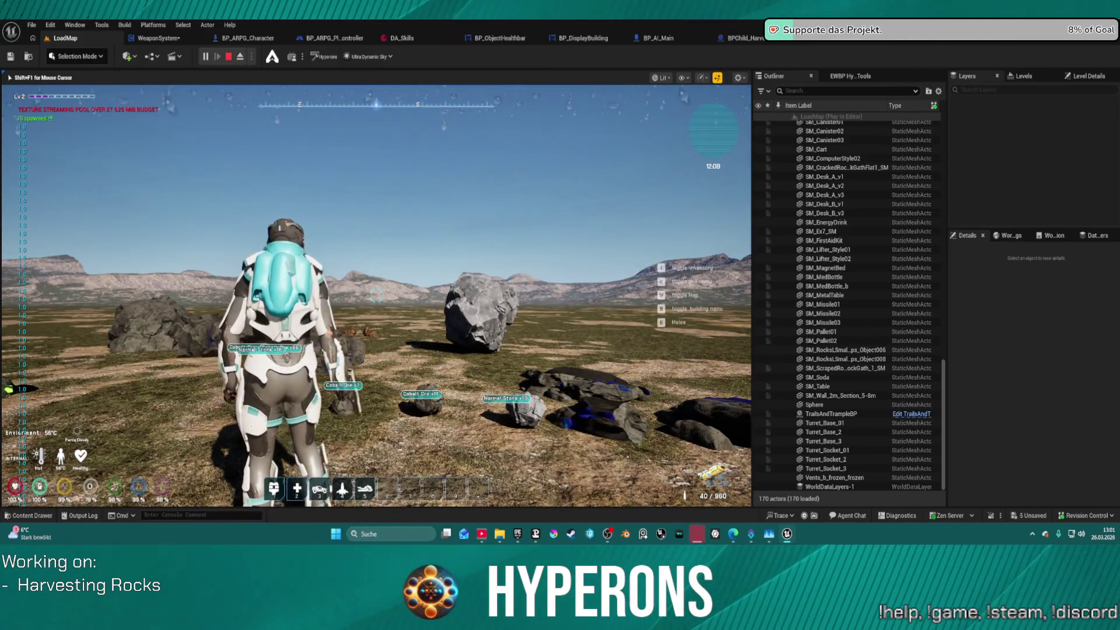
key("Escape")
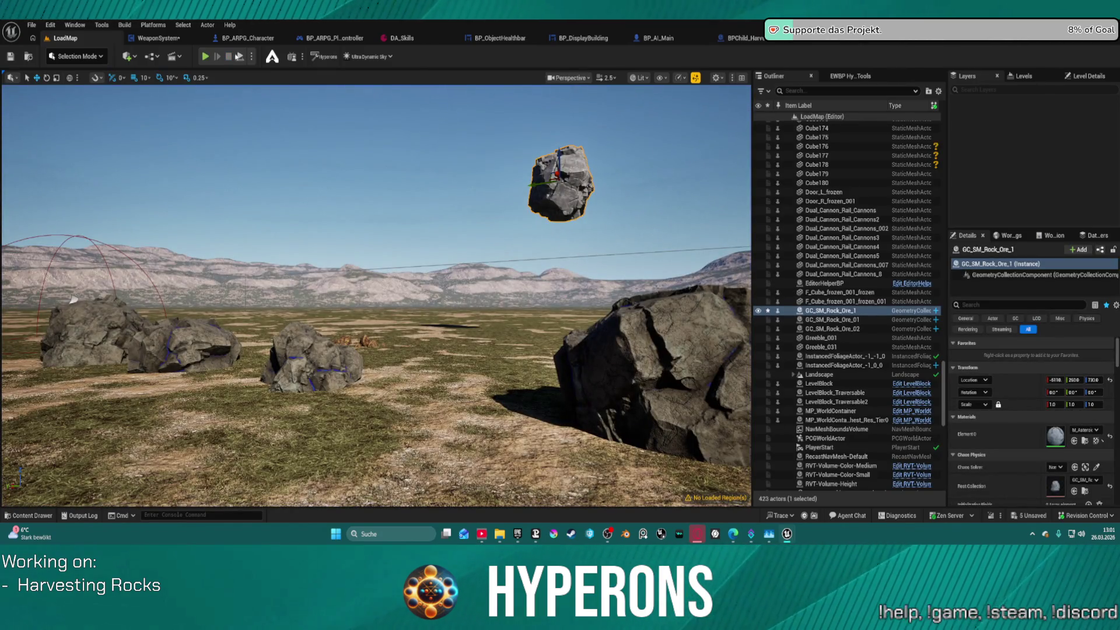
In Fracture Mode, frame the rock and apply a Uniform Voronoi fracture
left_click(77, 57)
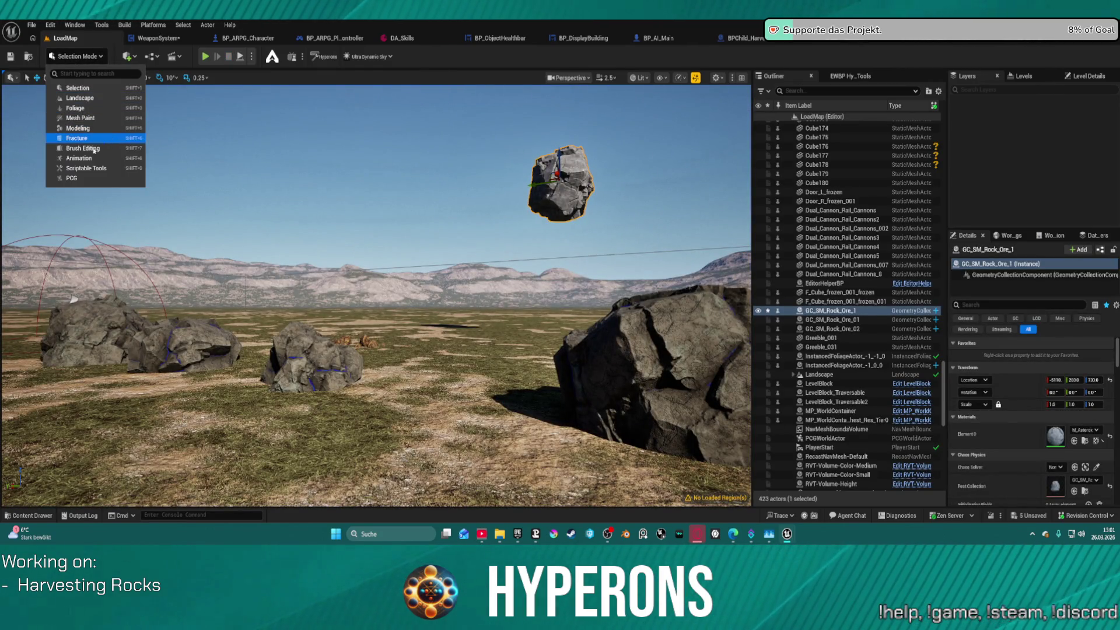
key("Escape")
key("shift+5")
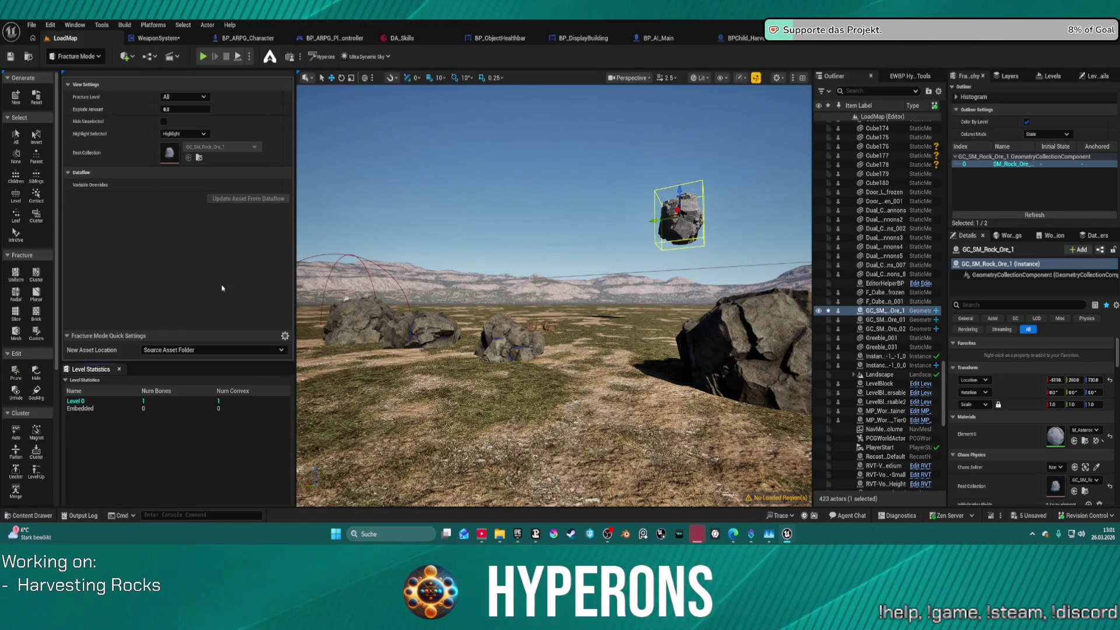
key("f")
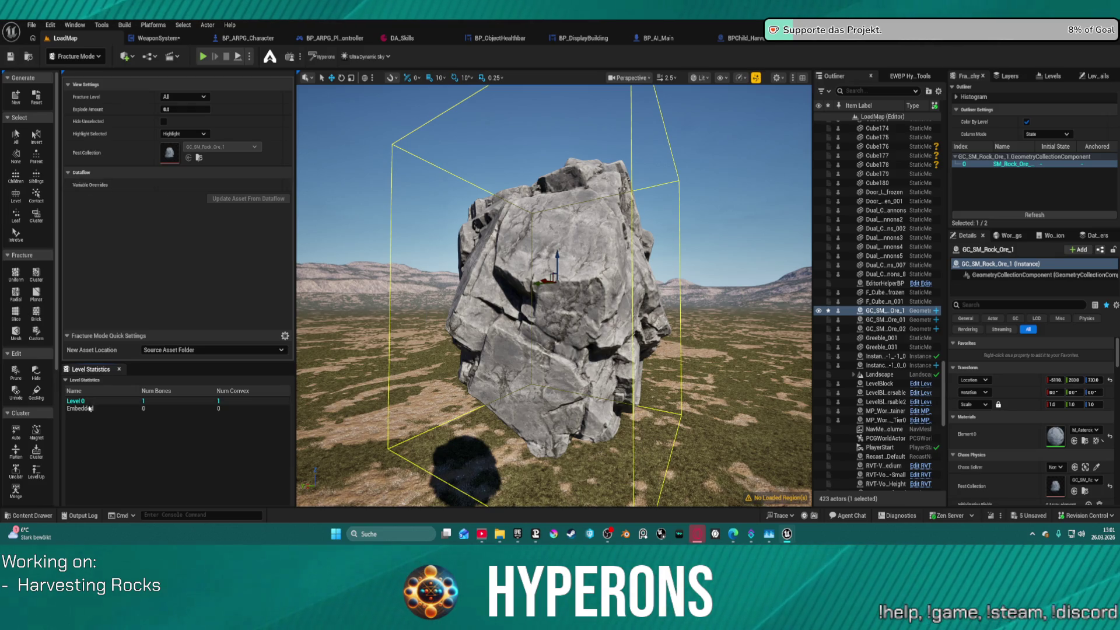
left_click(22, 270)
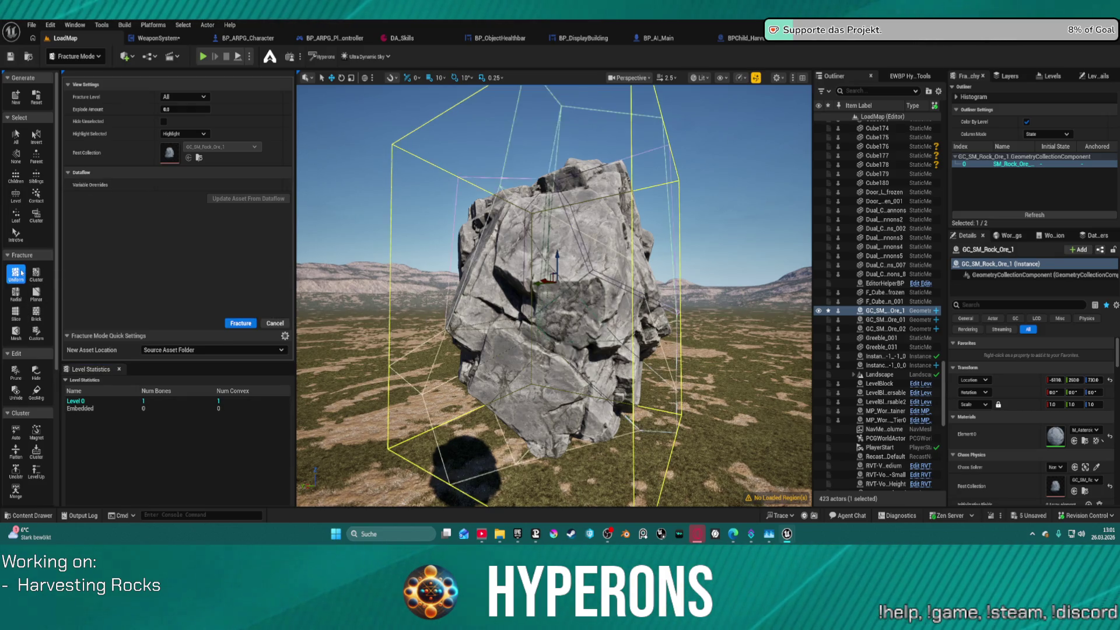
left_click(241, 324)
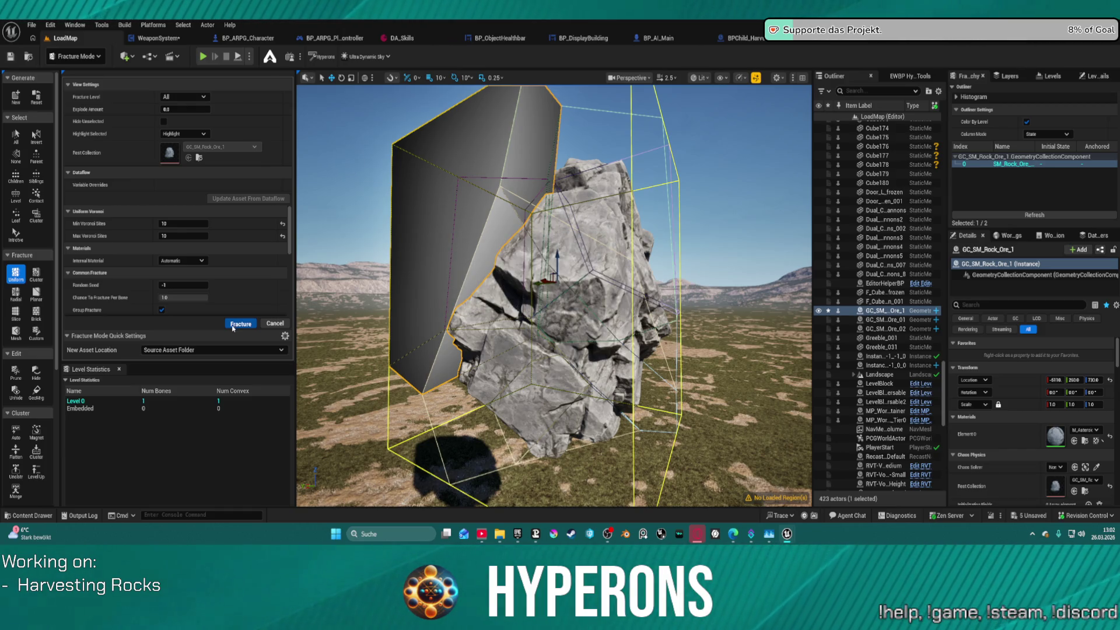
Refresh the fracture hierarchy to list the 10 pieces, save, and return to Selection mode
left_click(1044, 215)
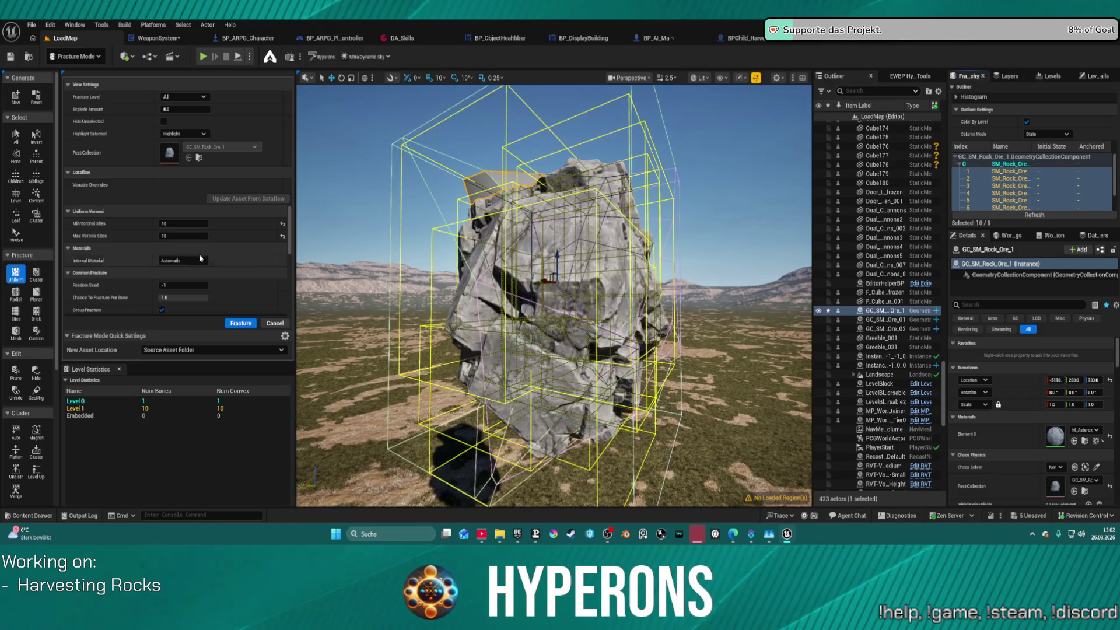
left_click(10, 57)
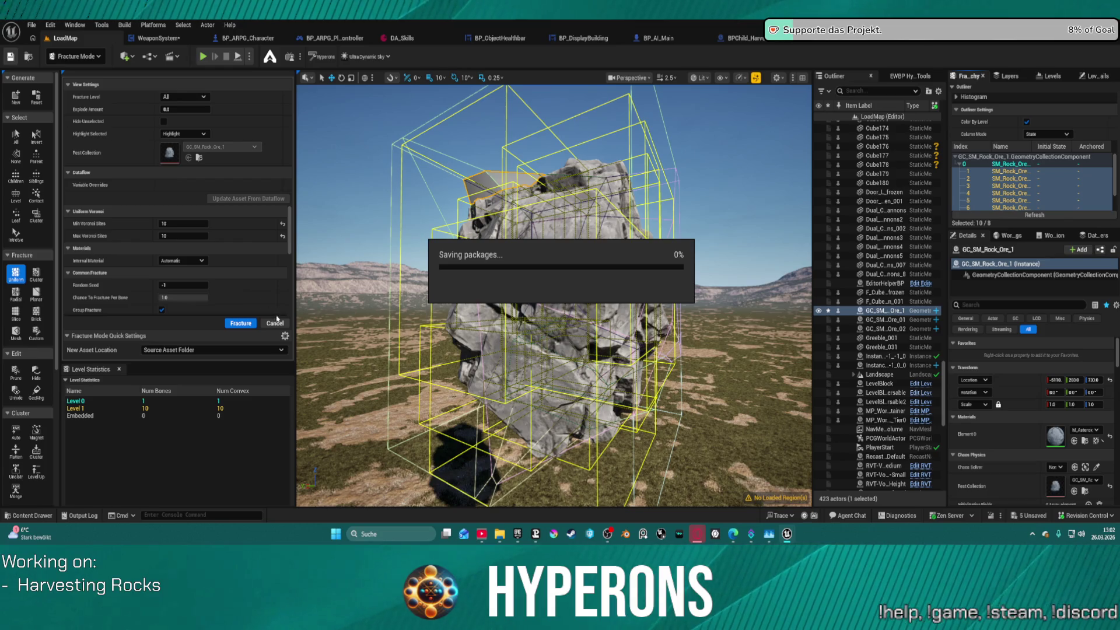
left_click(76, 56)
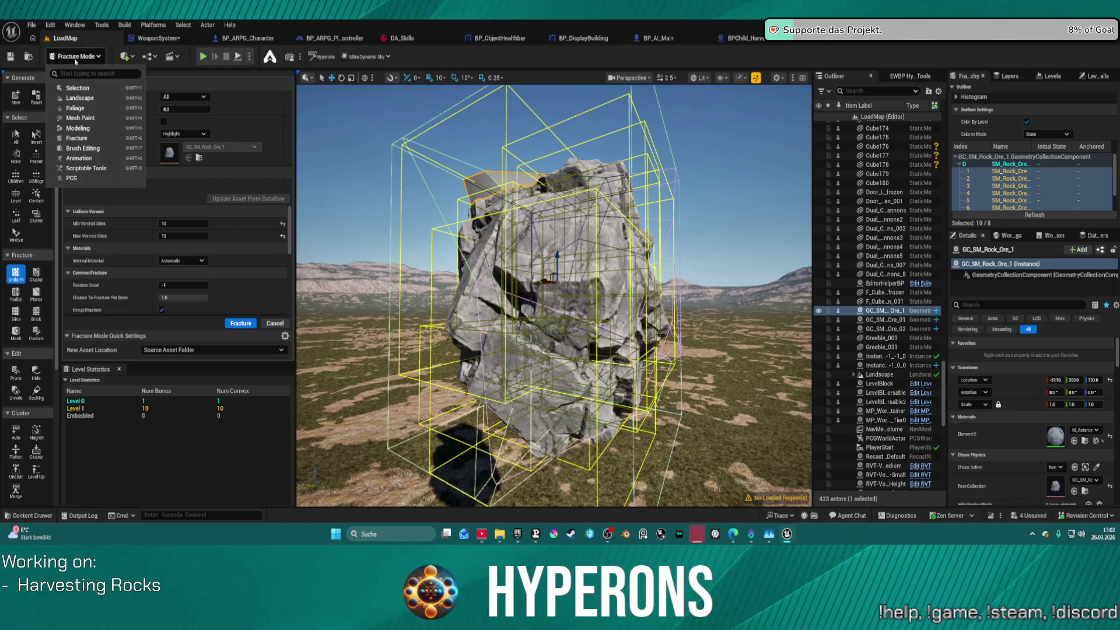
left_click(99, 92)
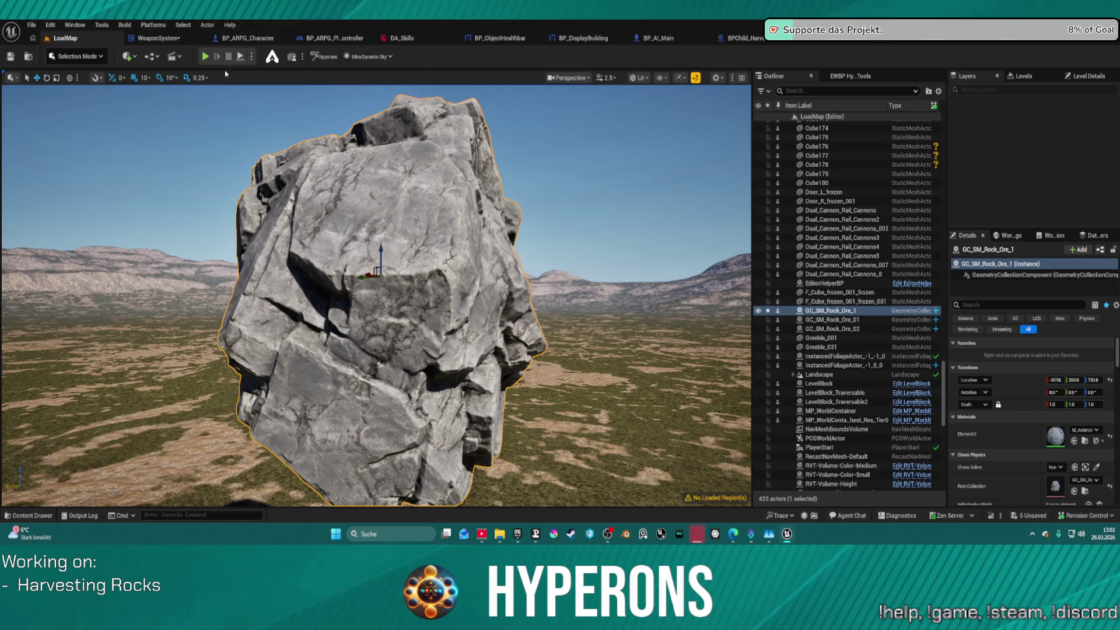
Start a play test and equip the Harvester from the inventory
key("alt+p")
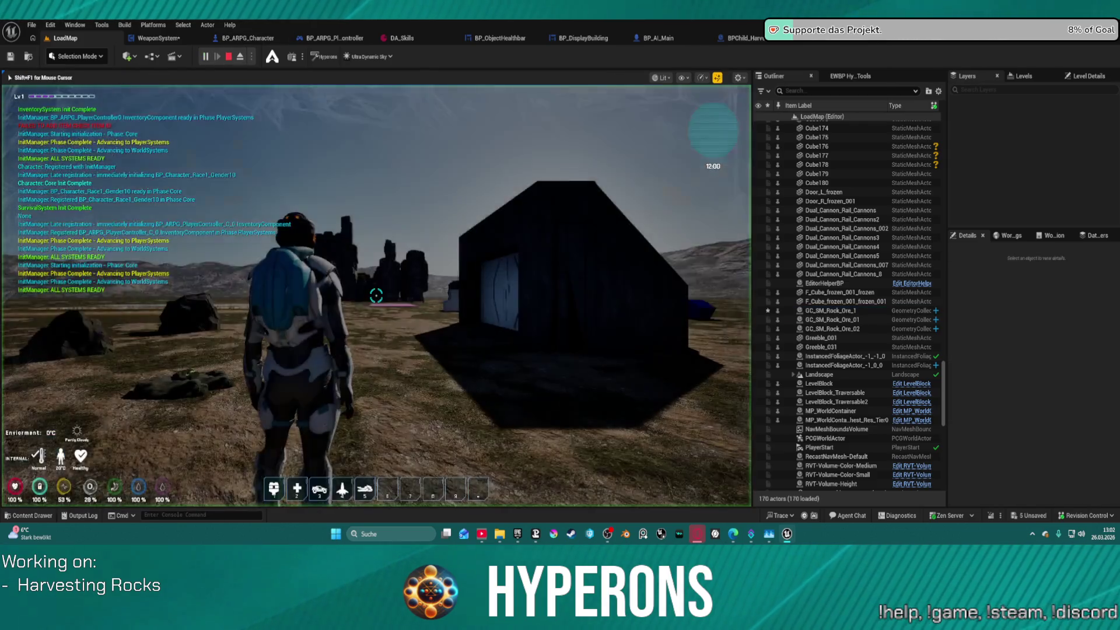
key("w")
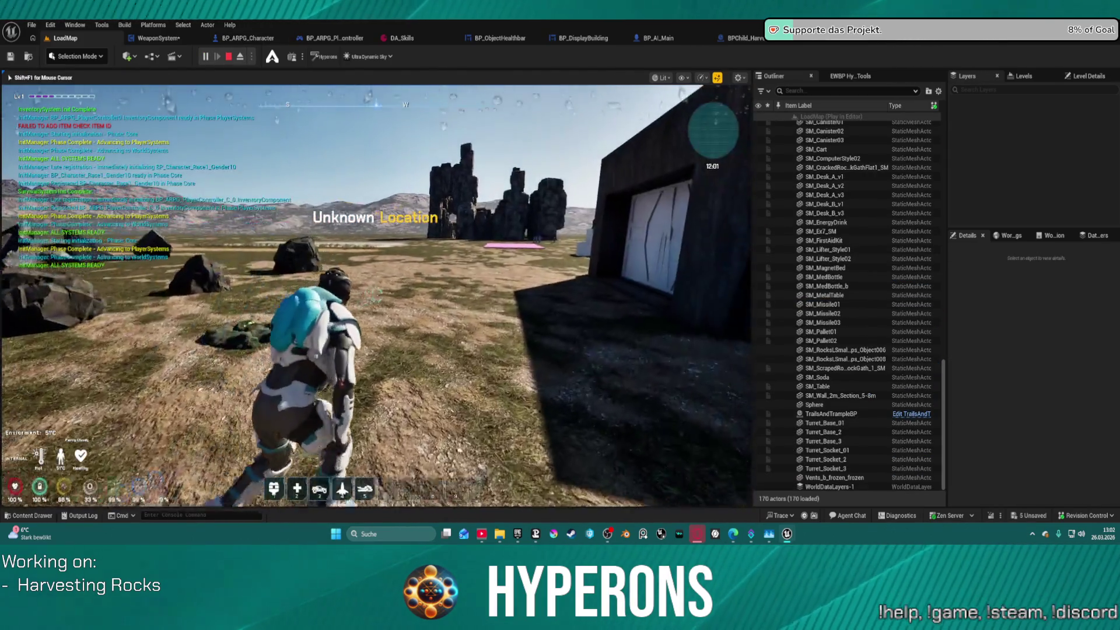
key("i")
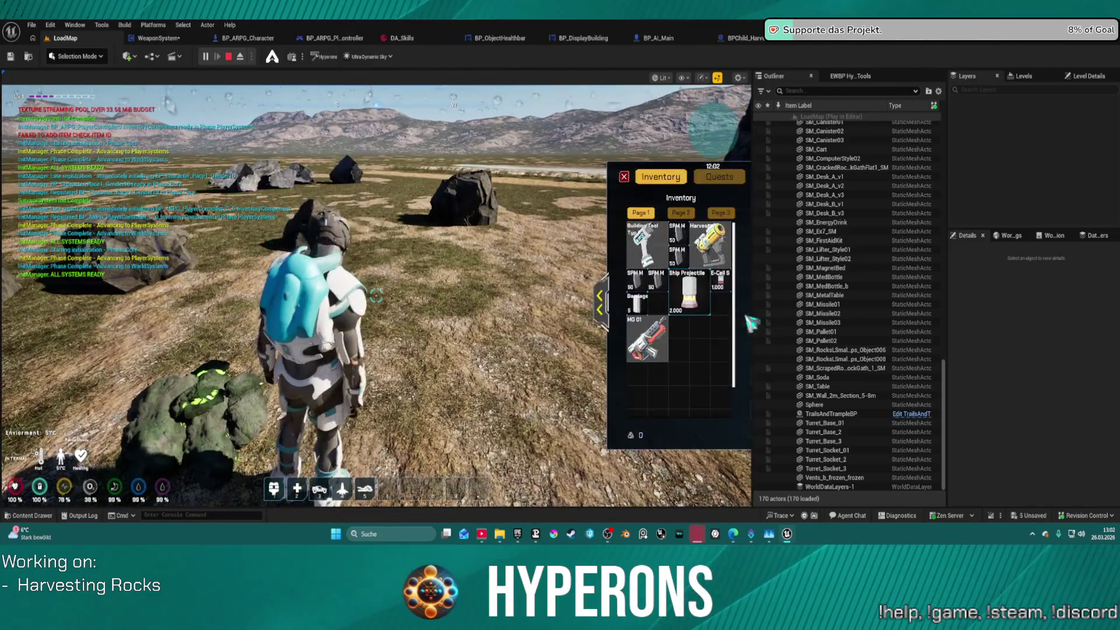
double_click(727, 248)
left_click(624, 177)
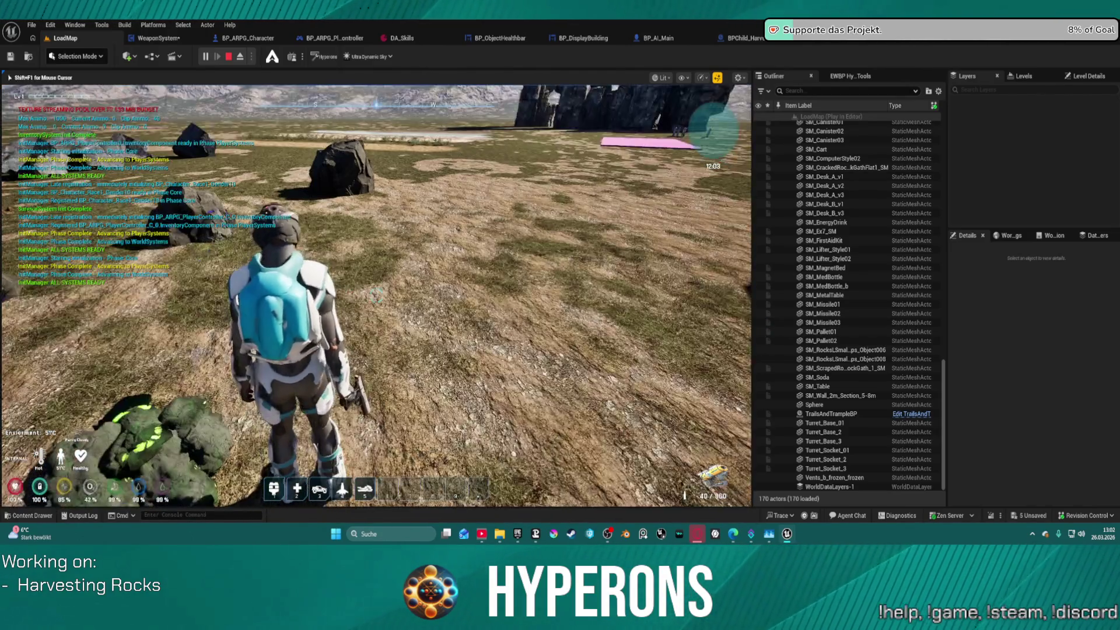
Fire the harvesting beam to shatter a rock into Cobalt Ore and Normal Stone drops
left_click(376, 296)
key("w")
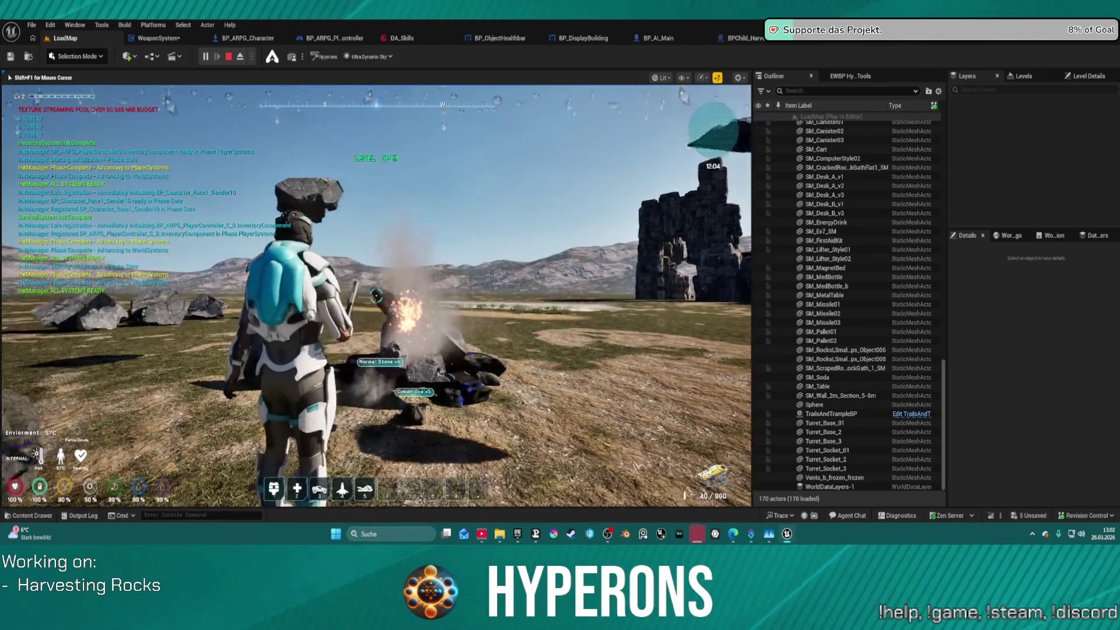
key("s")
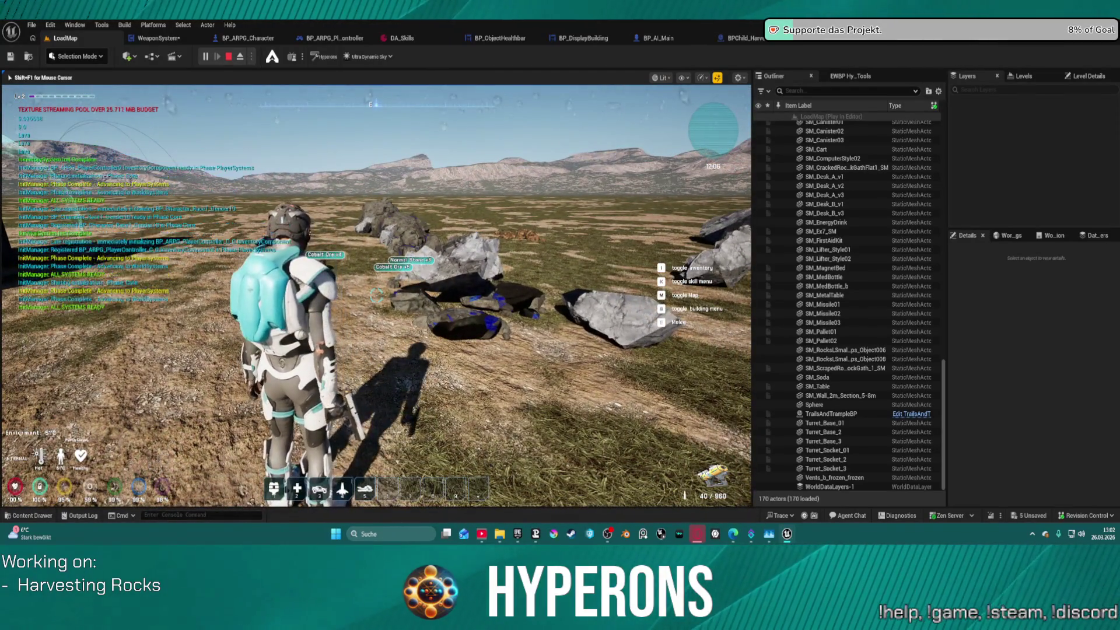
key("w")
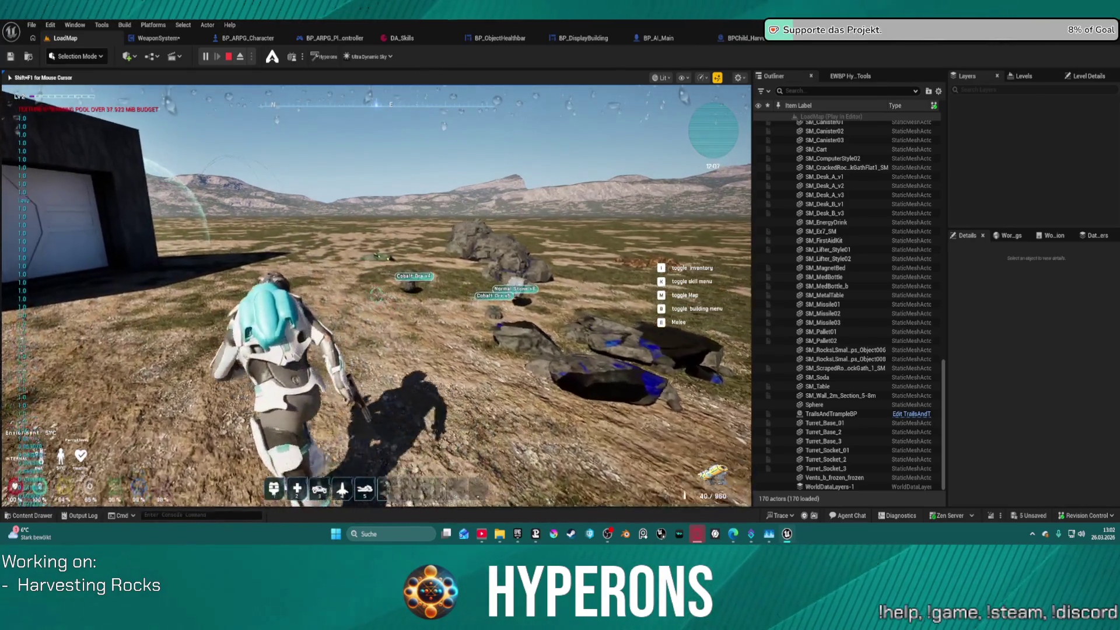
key("d")
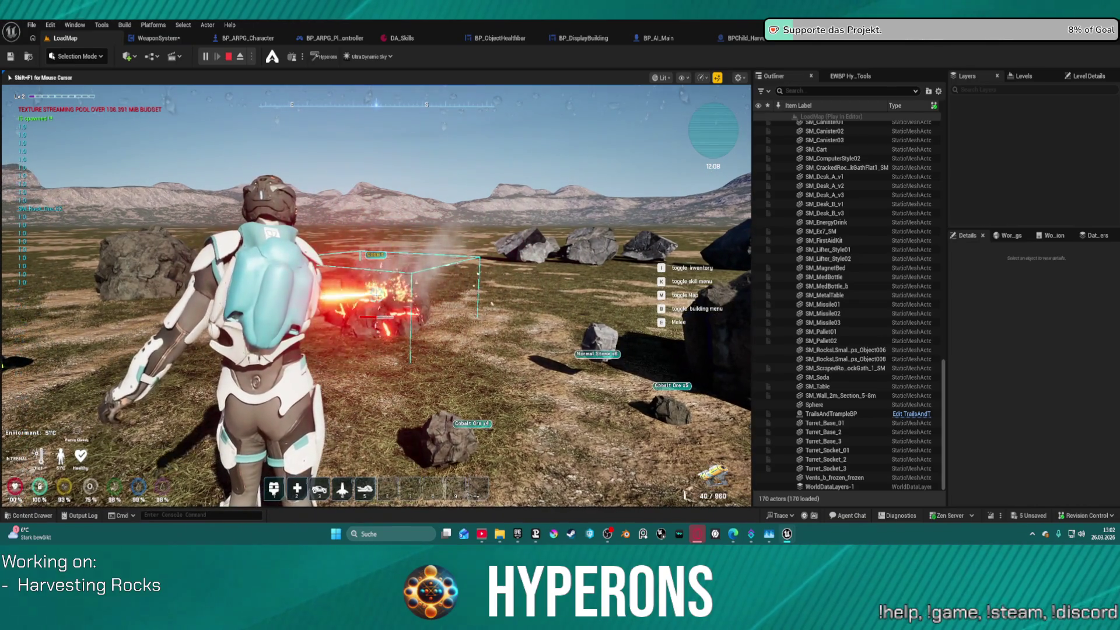
key("a")
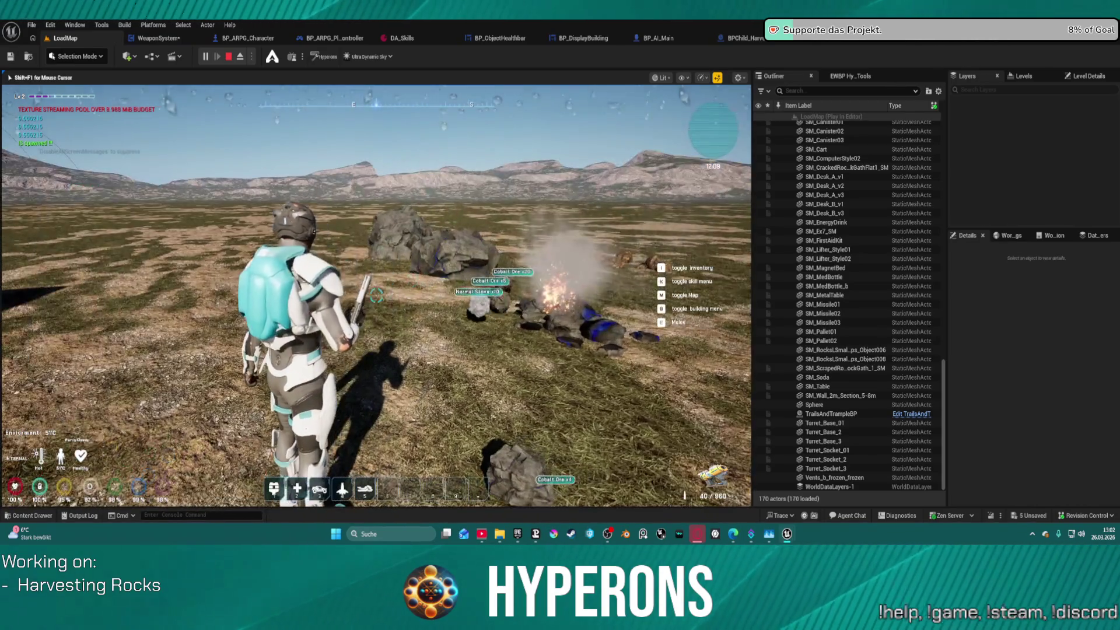
key("w")
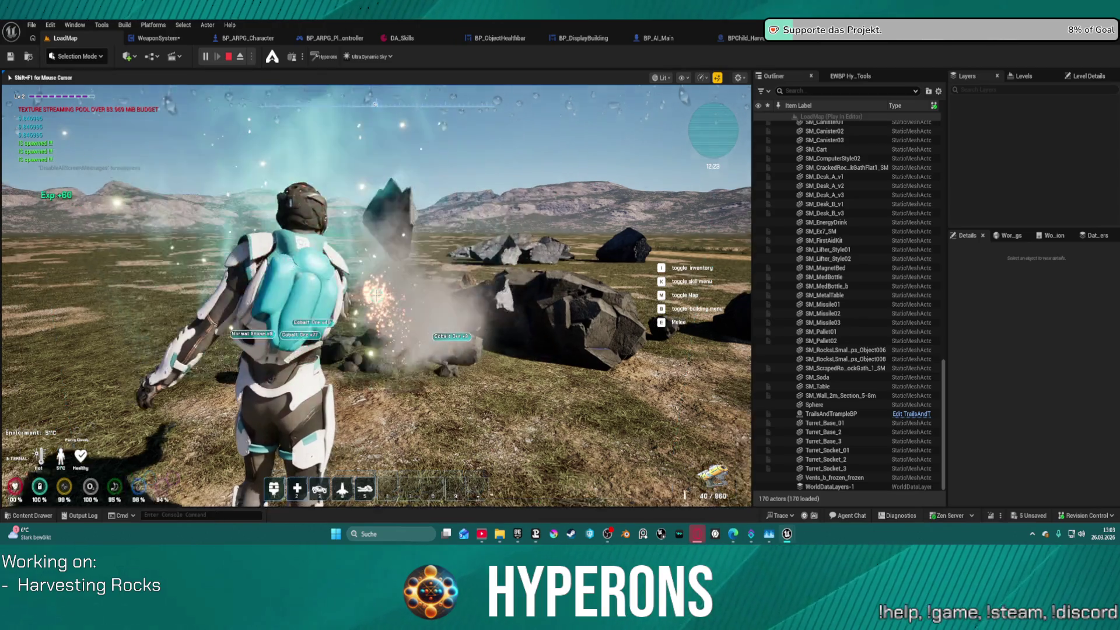
Run through the rock field and break the large rock into ore and stone
key("w")
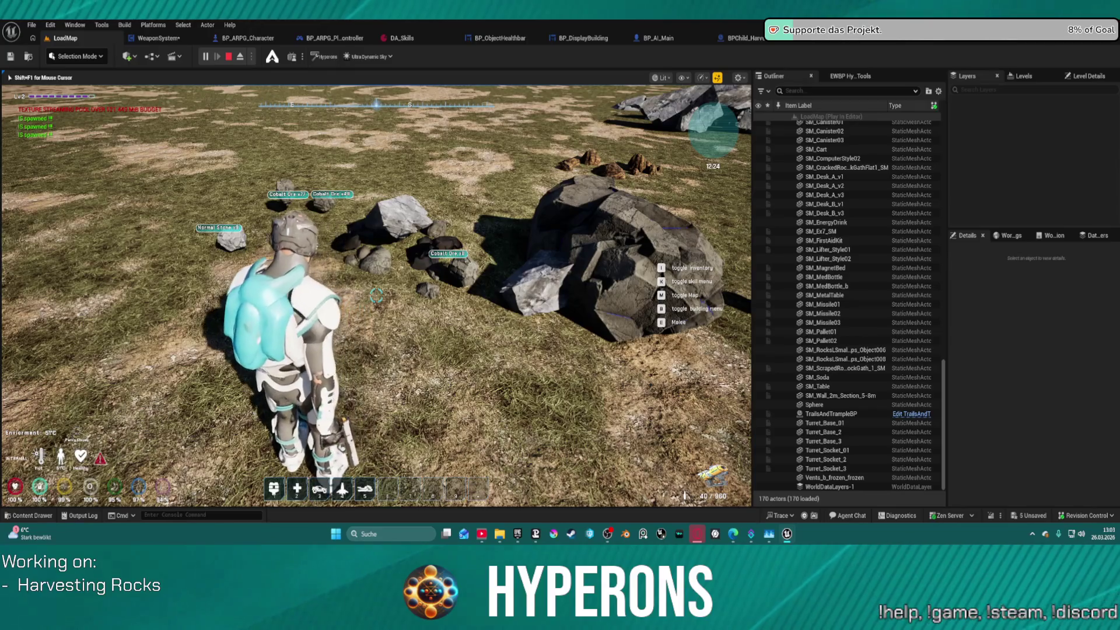
key("w")
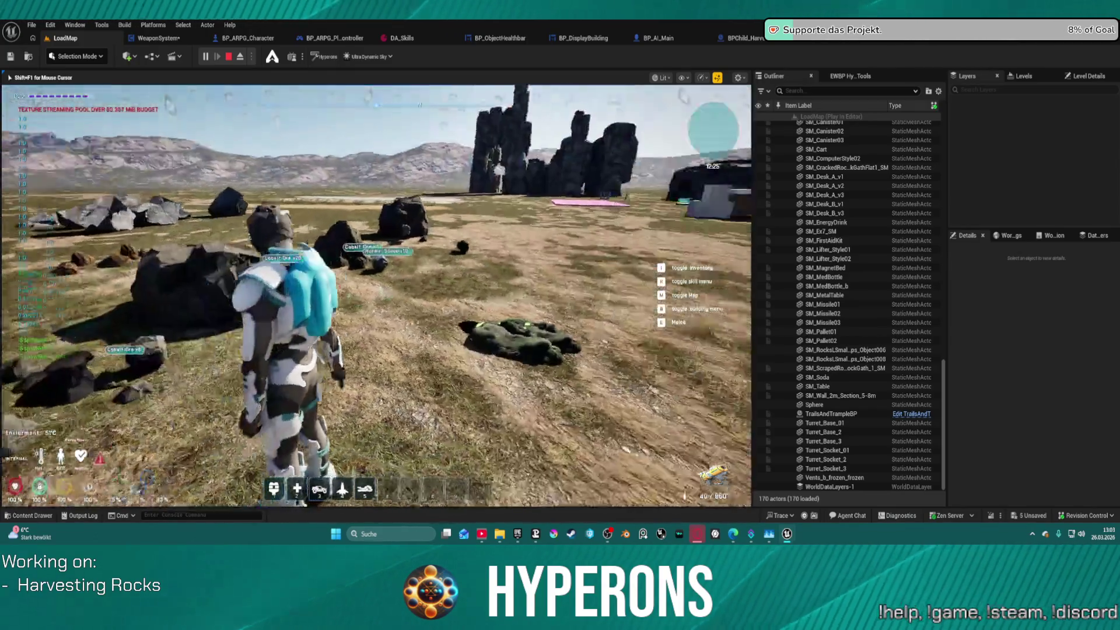
key("w")
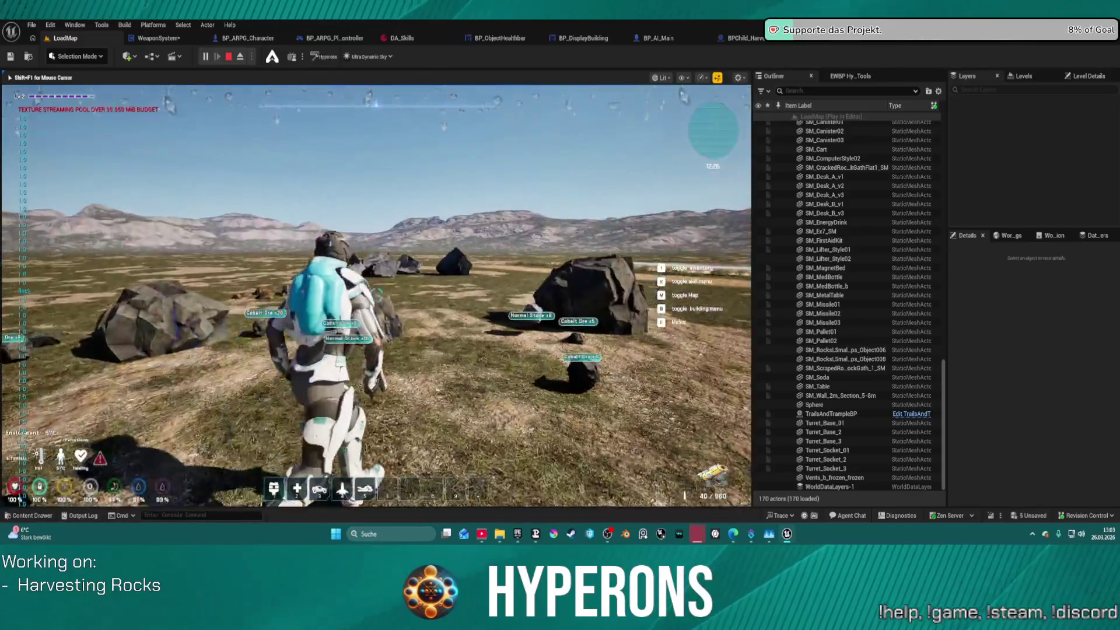
key("w")
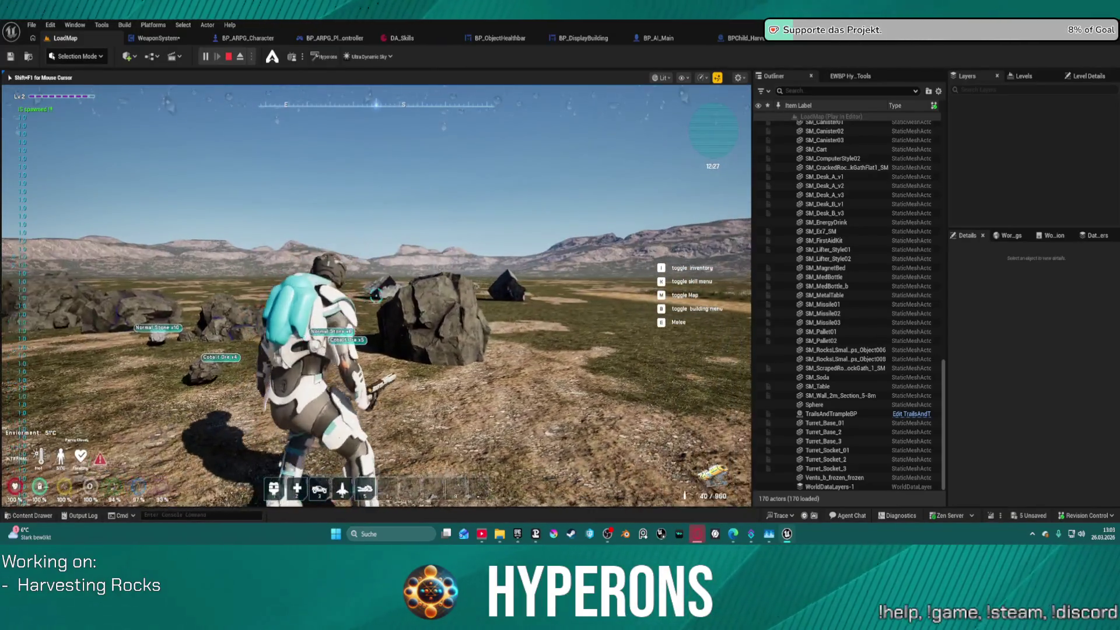
key("w")
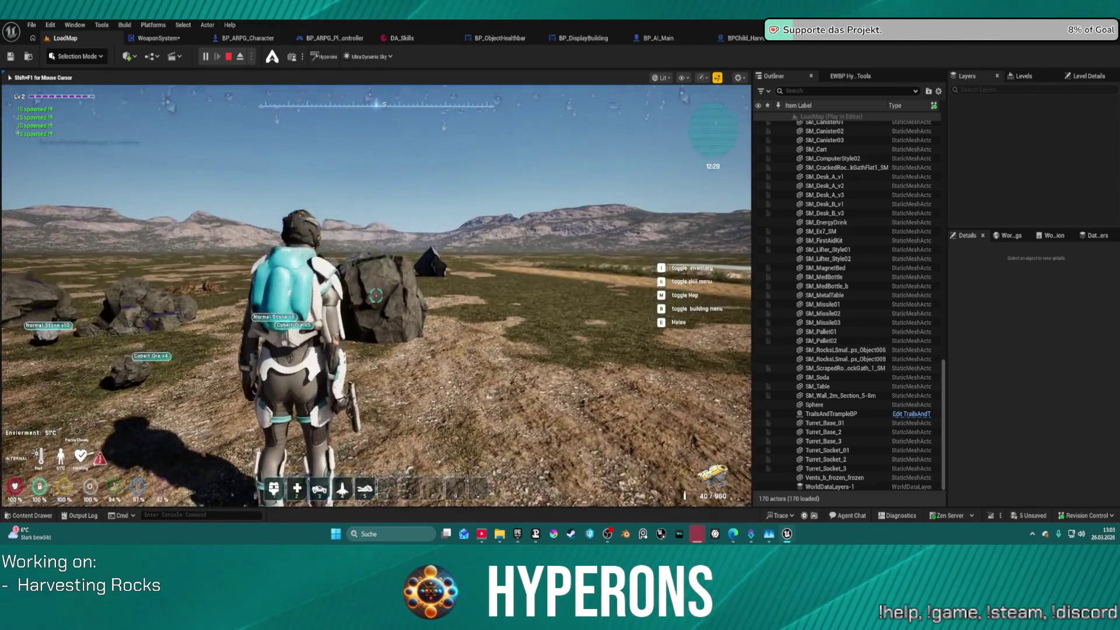
key("e")
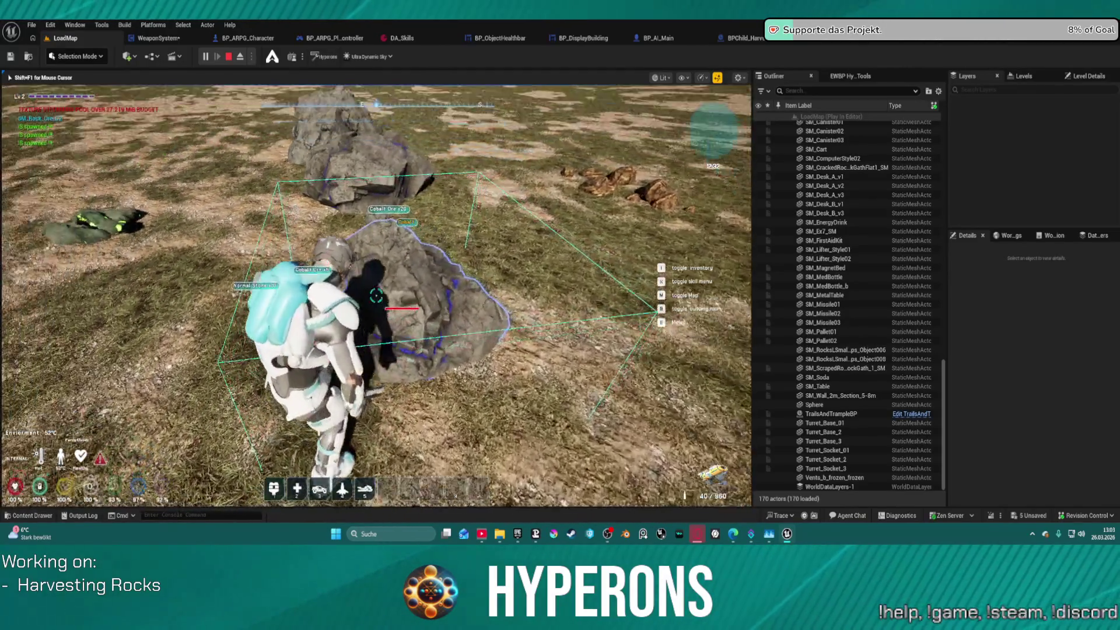
Laser-mine two more rocks across the plain, then stop the play session
key("w")
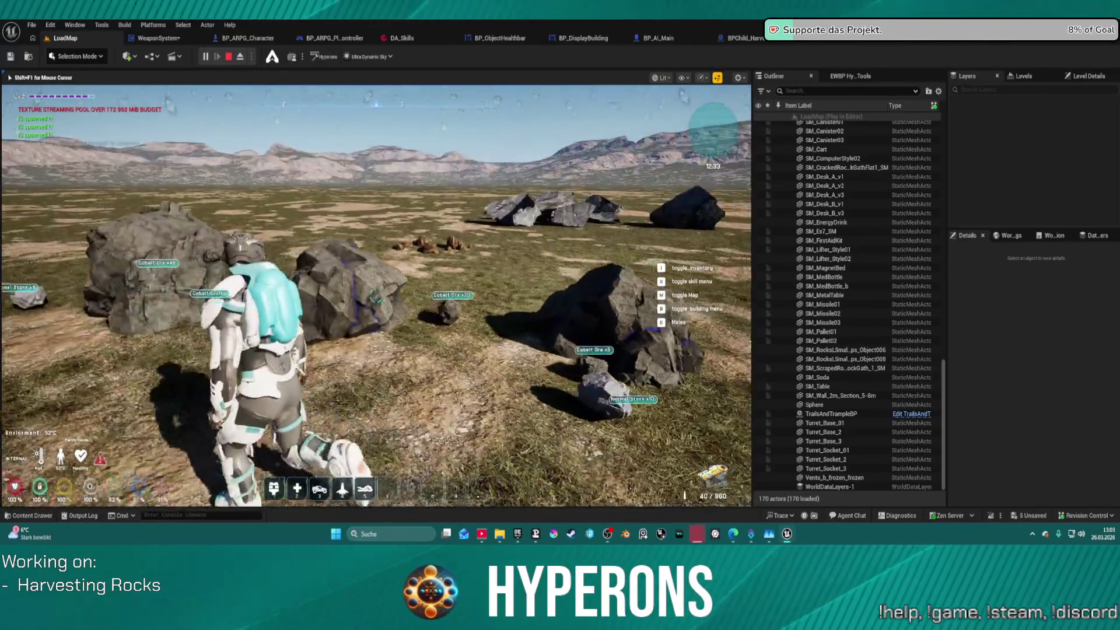
key("w")
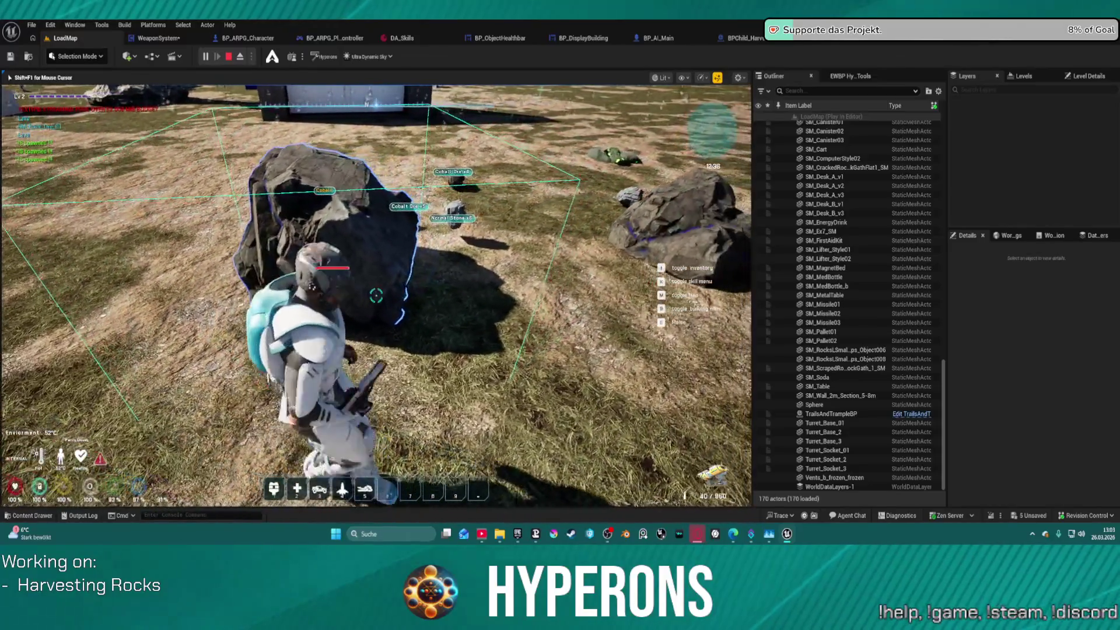
key("w")
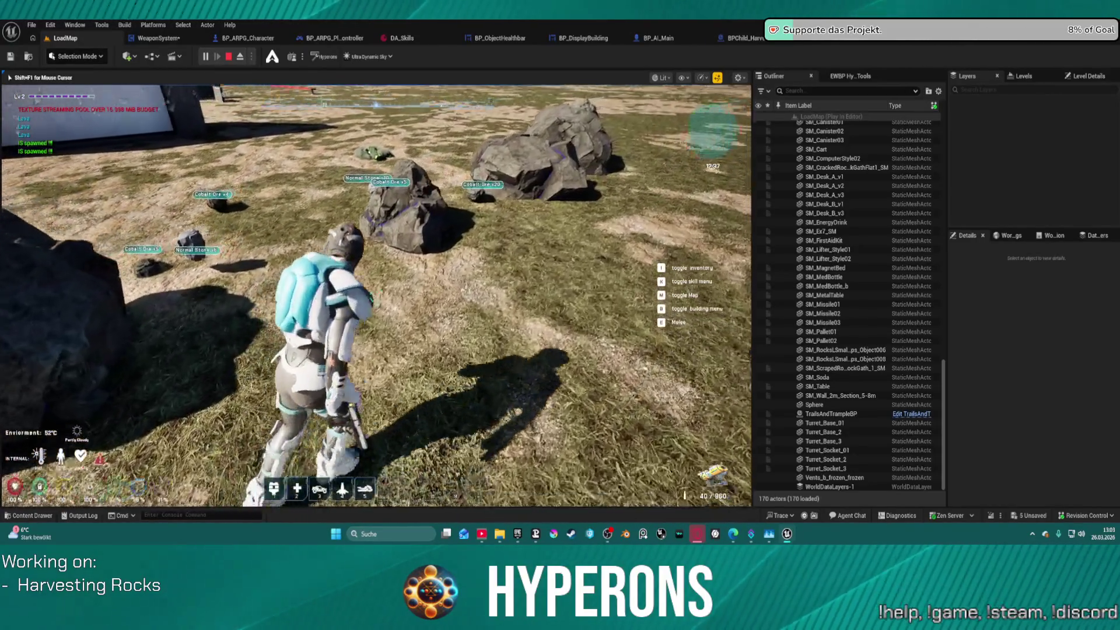
key("w")
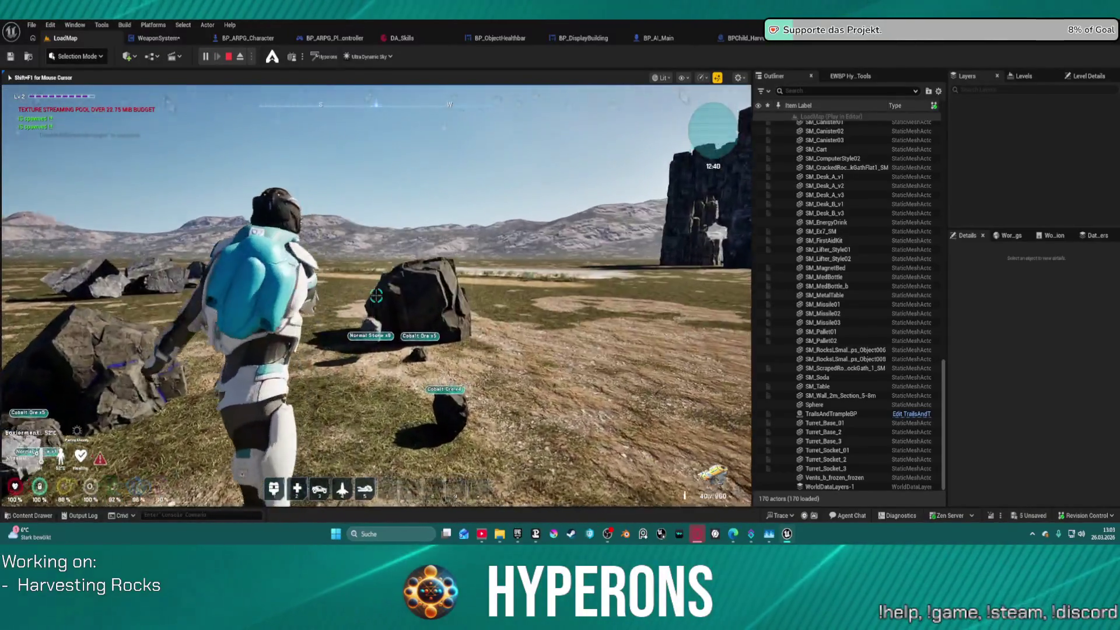
left_click(376, 296)
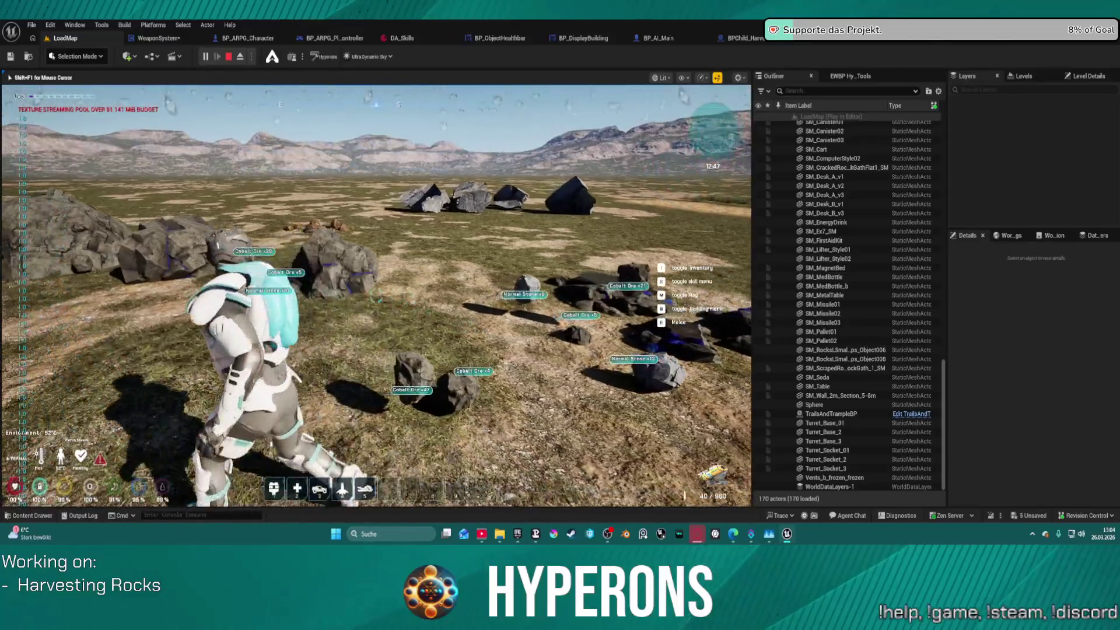
left_click(376, 297)
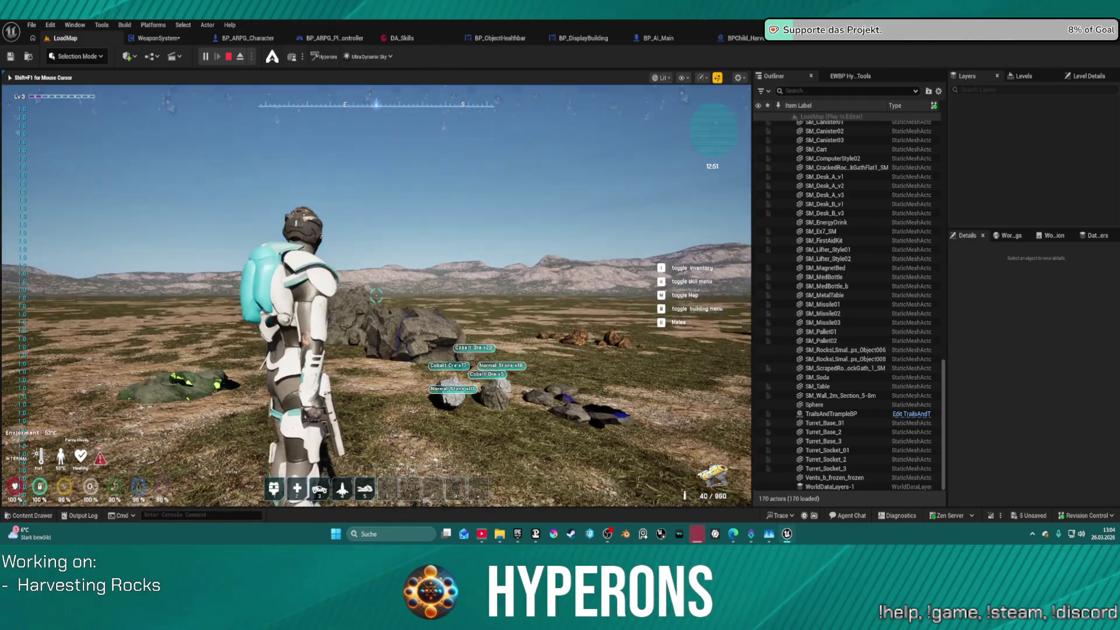
key("Escape")
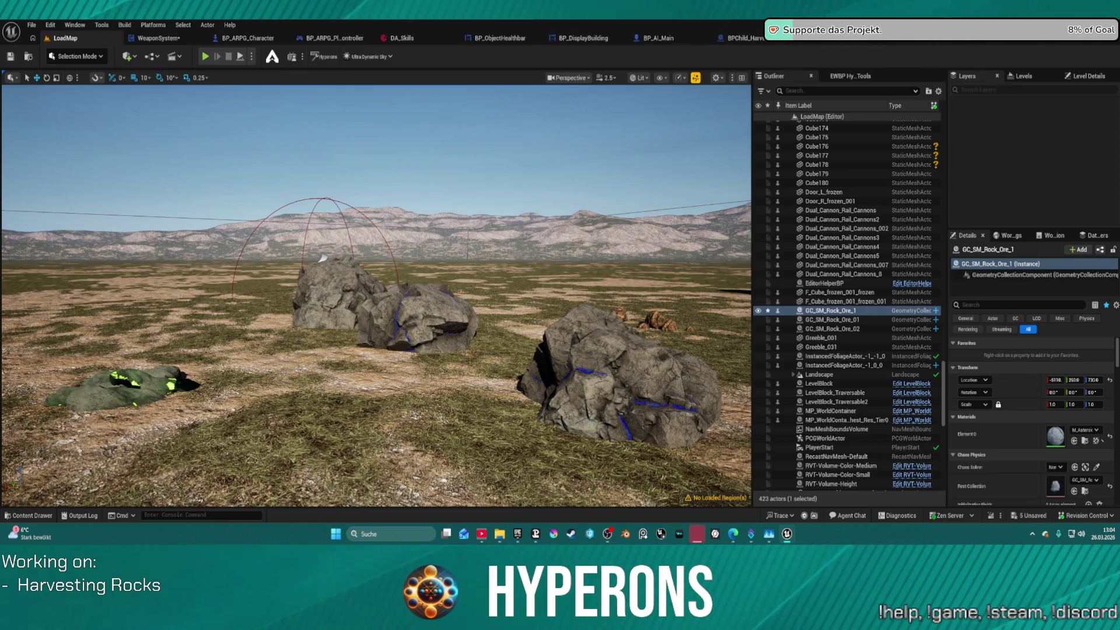
In BP_RandomSpawner's event graph, edit the 0.8 scale multiplier value
left_click(844, 42)
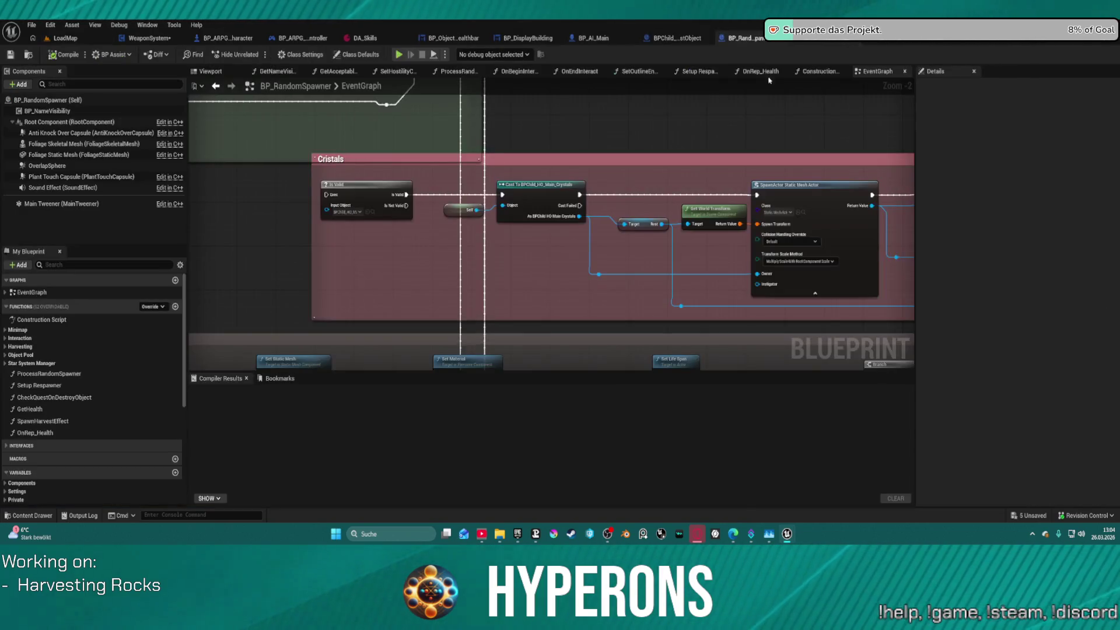
scroll(707, 298, "down", 5)
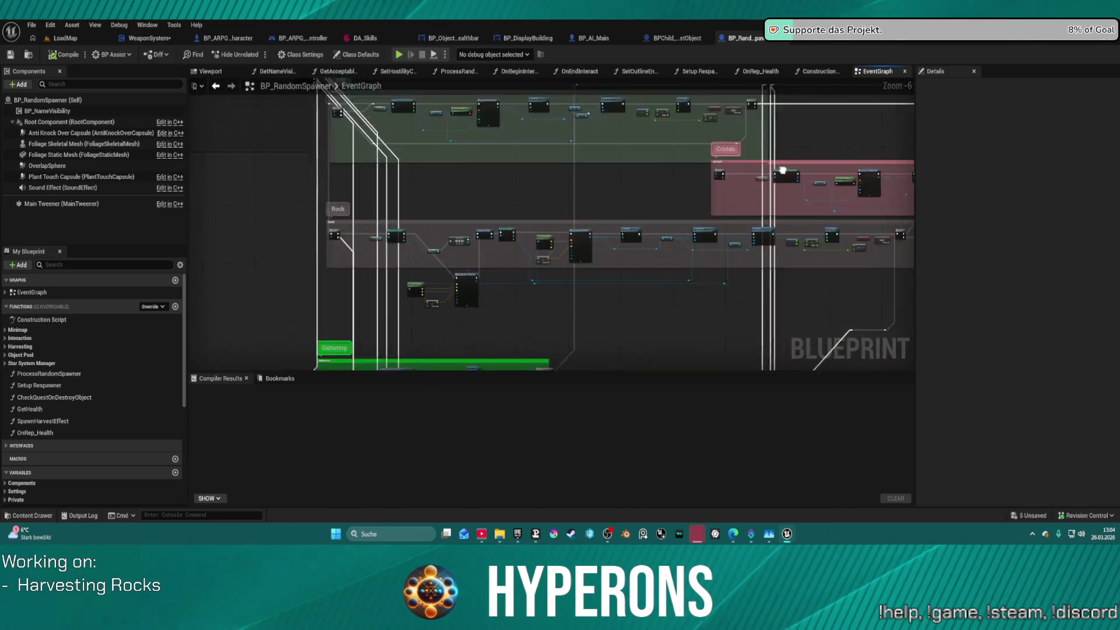
scroll(548, 193, "up", 5)
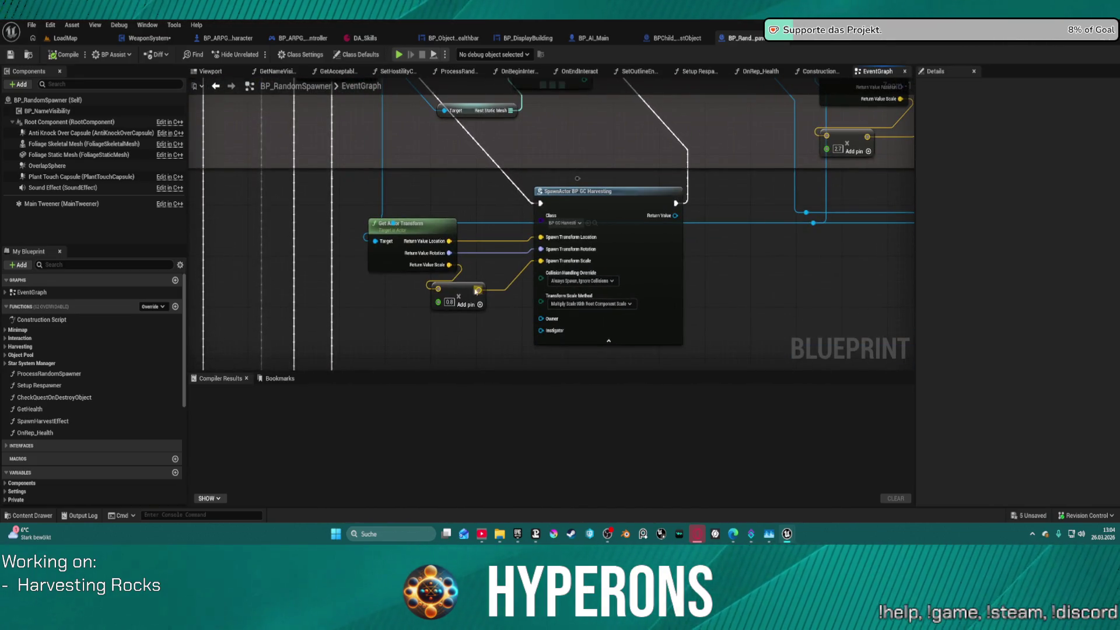
left_click(448, 303)
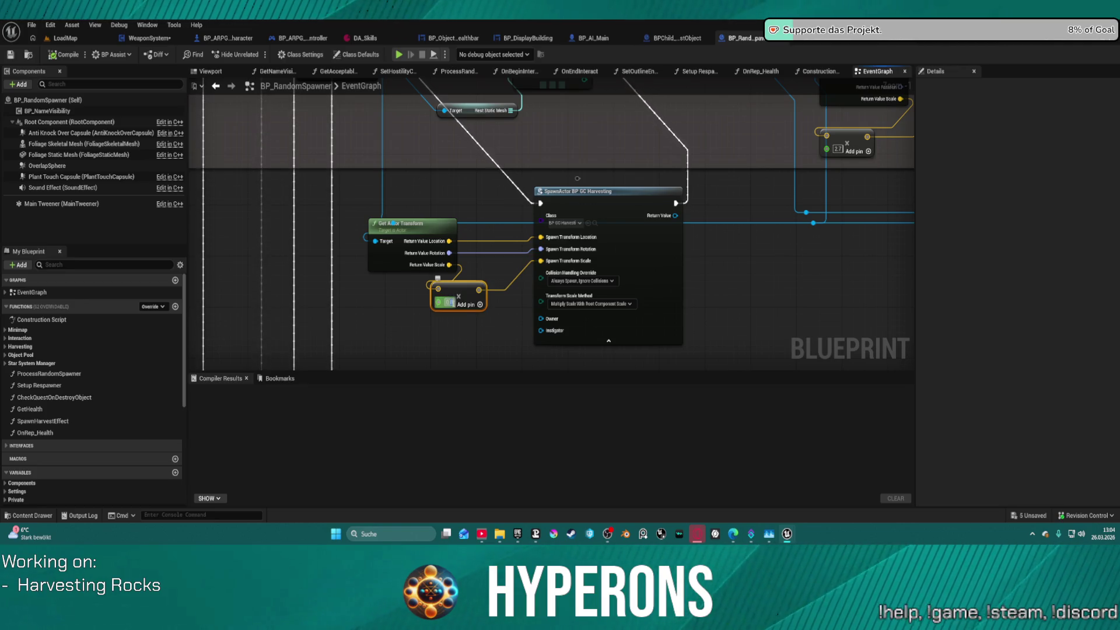
key("Return")
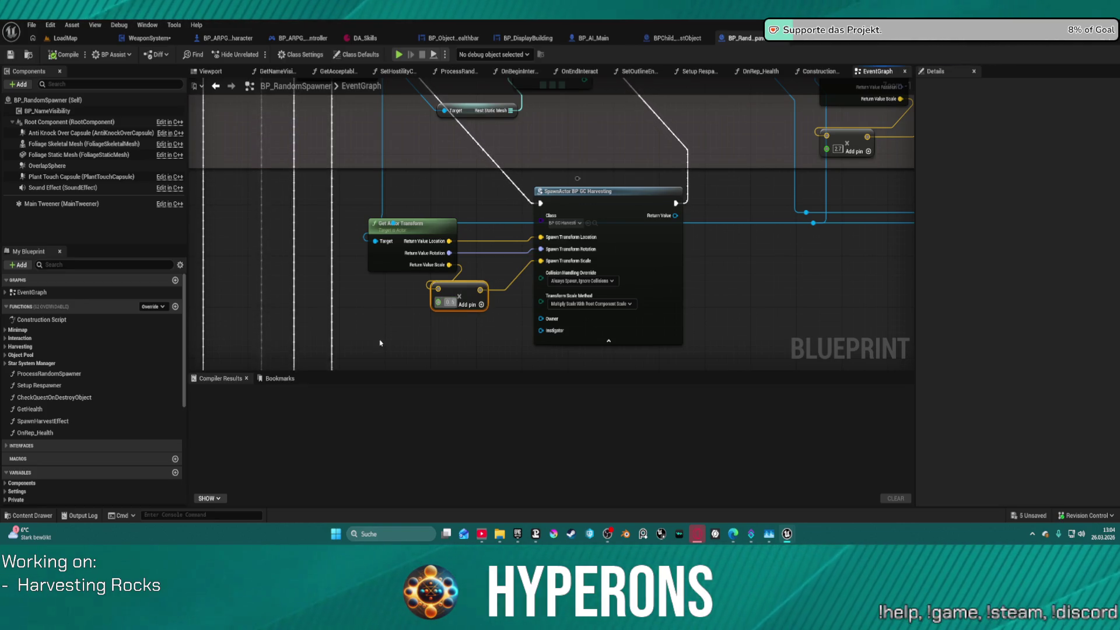
key("ctrl+z")
key("ctrl+z")
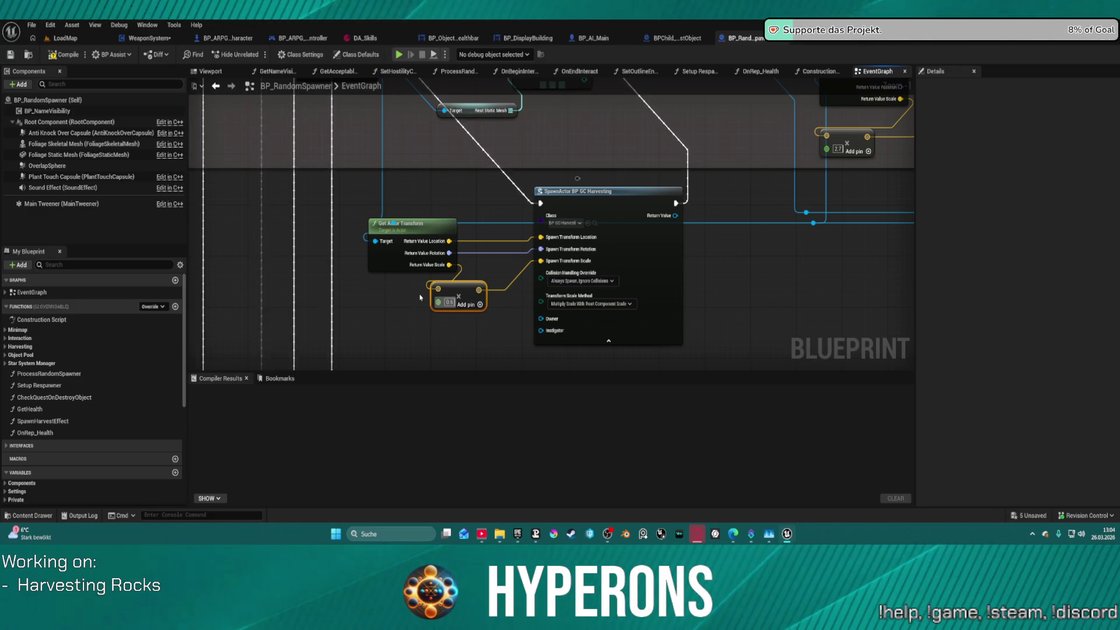
Add a Vector + node with Z 100 to the spawn location and feed it into Spawn Transform Location
left_click_drag(449, 241, 484, 252)
type("add")
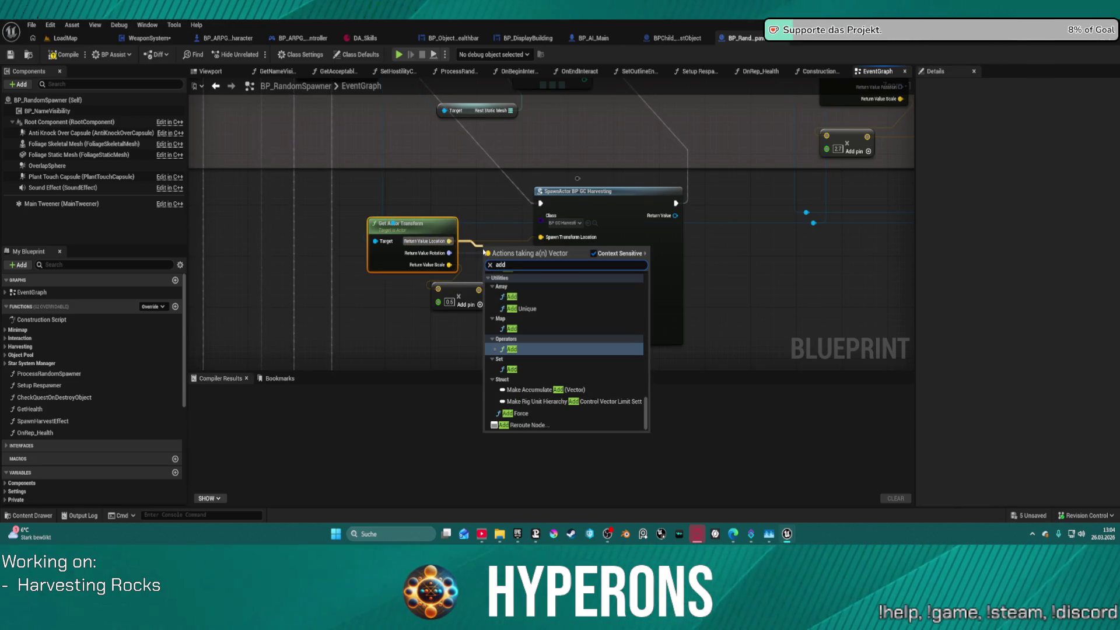
key("Return")
mouse_move(541, 243)
left_mouse_down()
mouse_move(487, 252)
mouse_move(542, 240)
left_mouse_up()
left_click(488, 271)
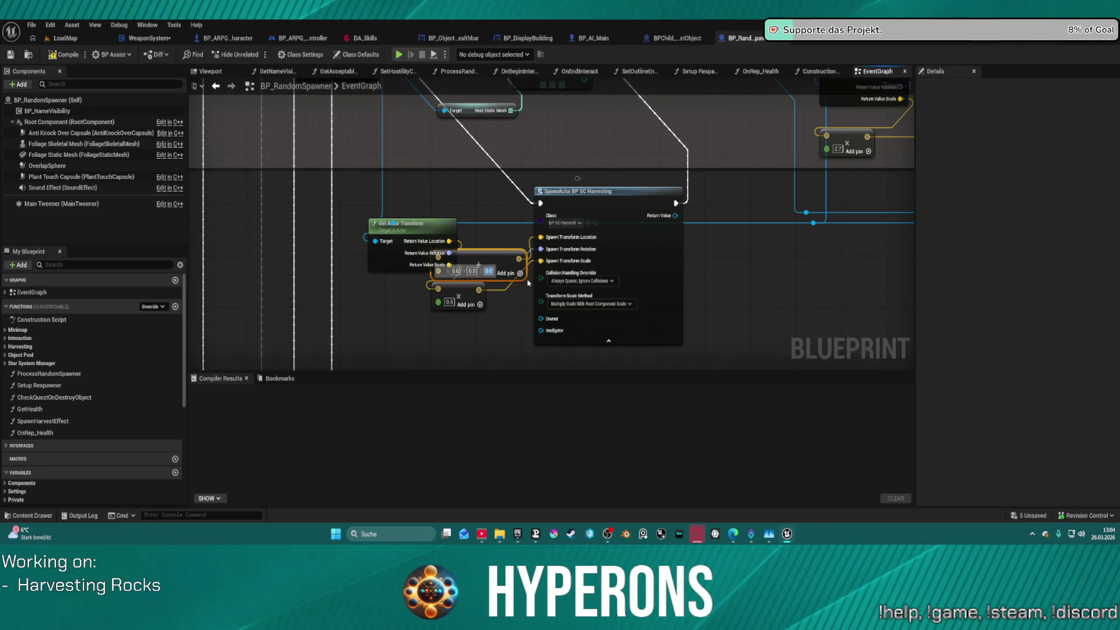
type("00")
key("Return")
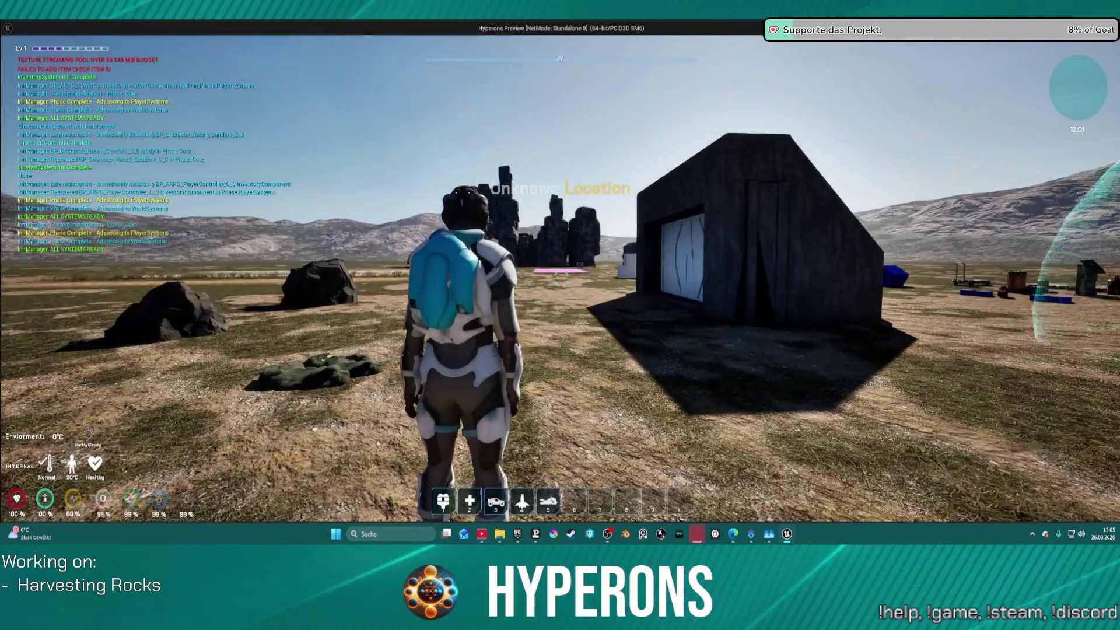
In the game preview, equip the Harvester, reload, and fire at the rocks
key("i")
right_click(1059, 214)
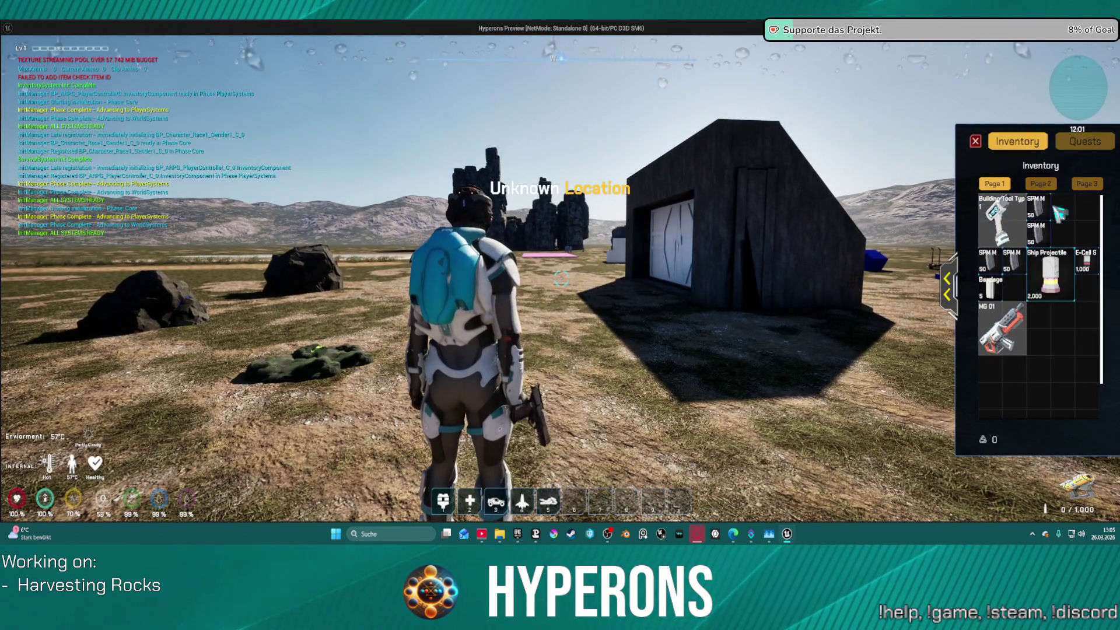
left_click(975, 142)
key("r")
key("w")
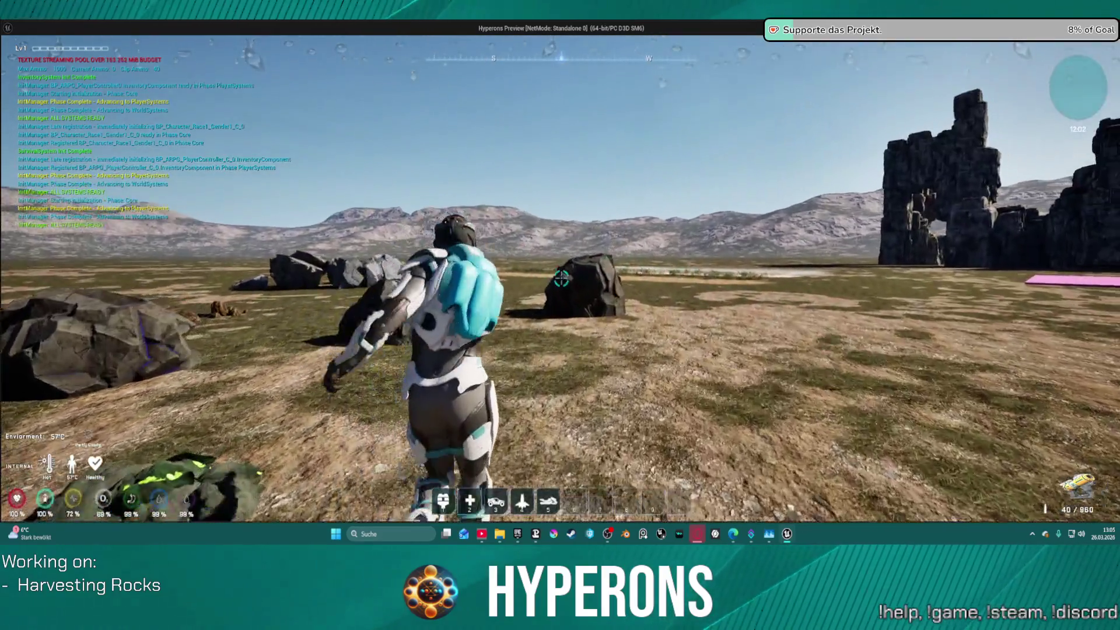
left_click(560, 280)
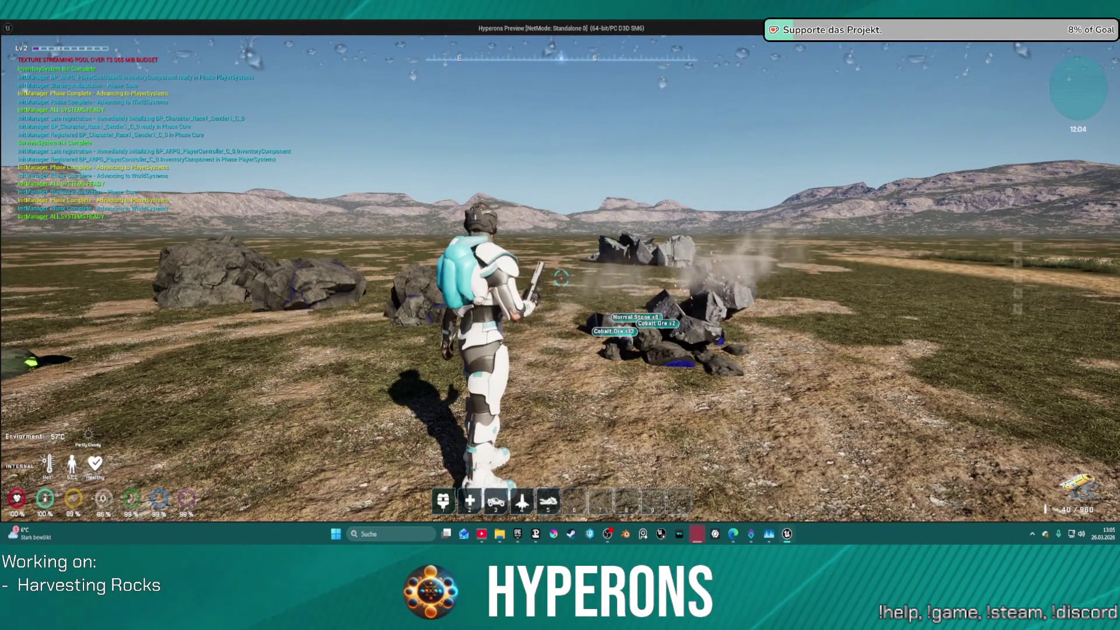
Circle the cobalt rock pile while firing the laser at it
key("w")
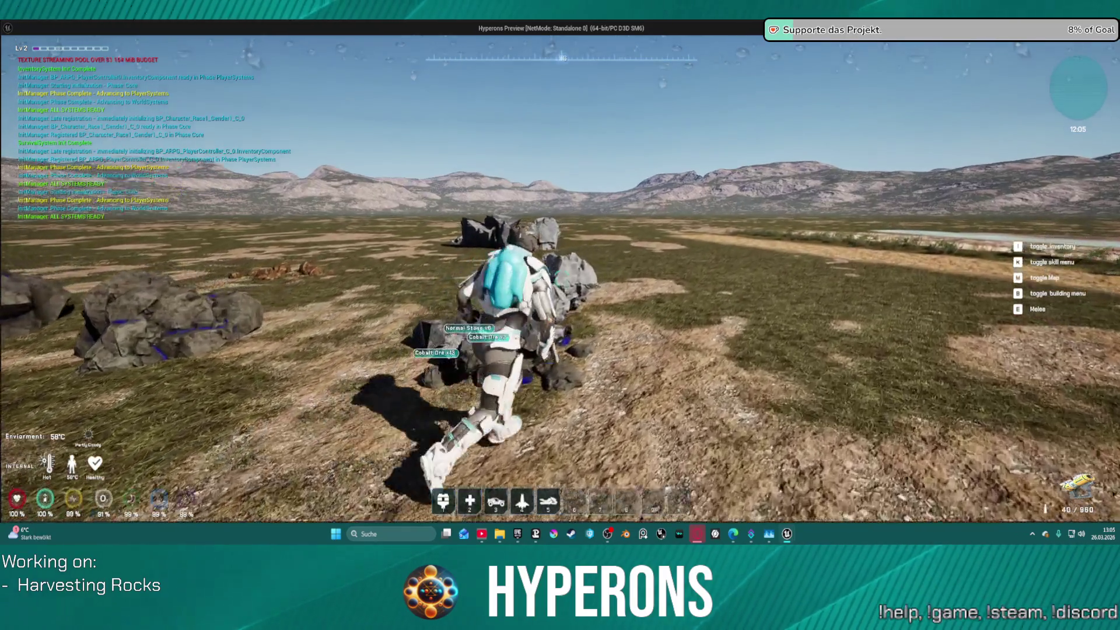
key("s")
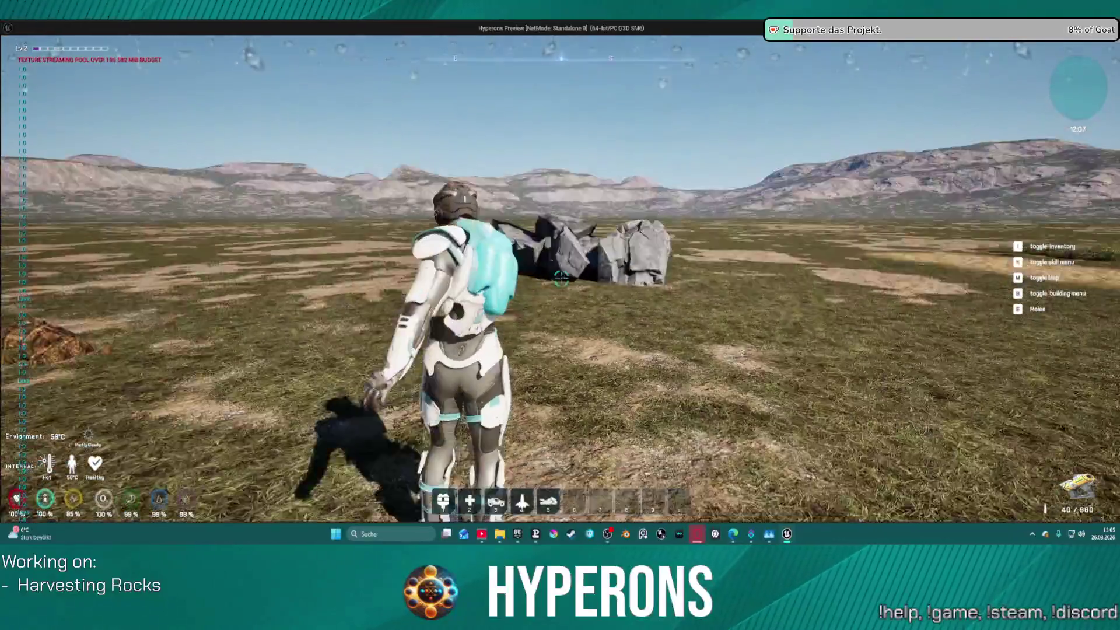
left_click(561, 279)
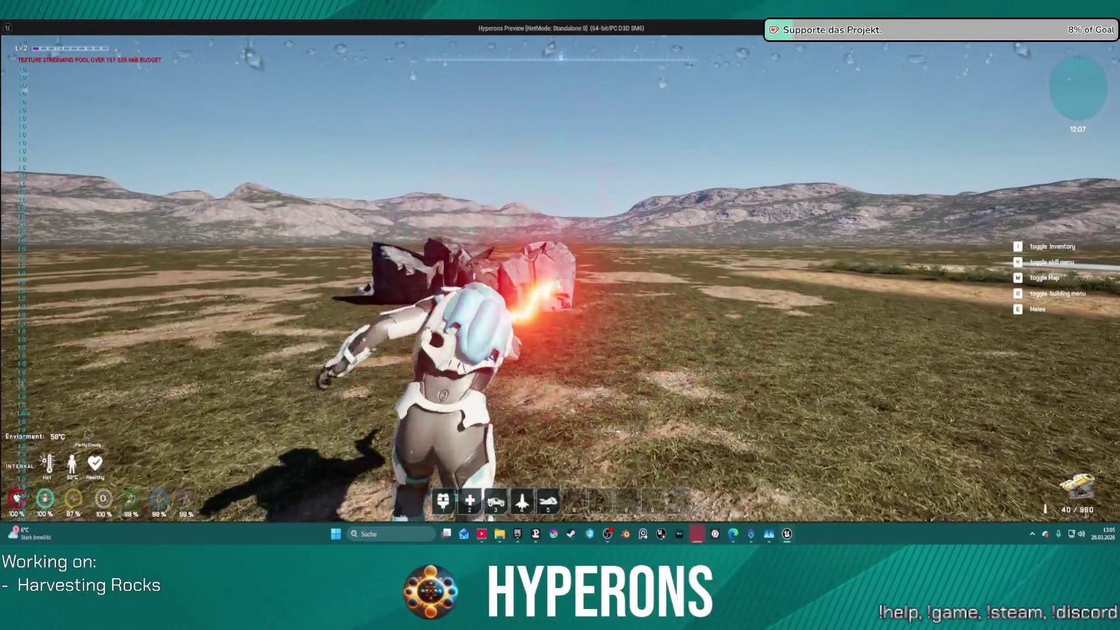
key("w")
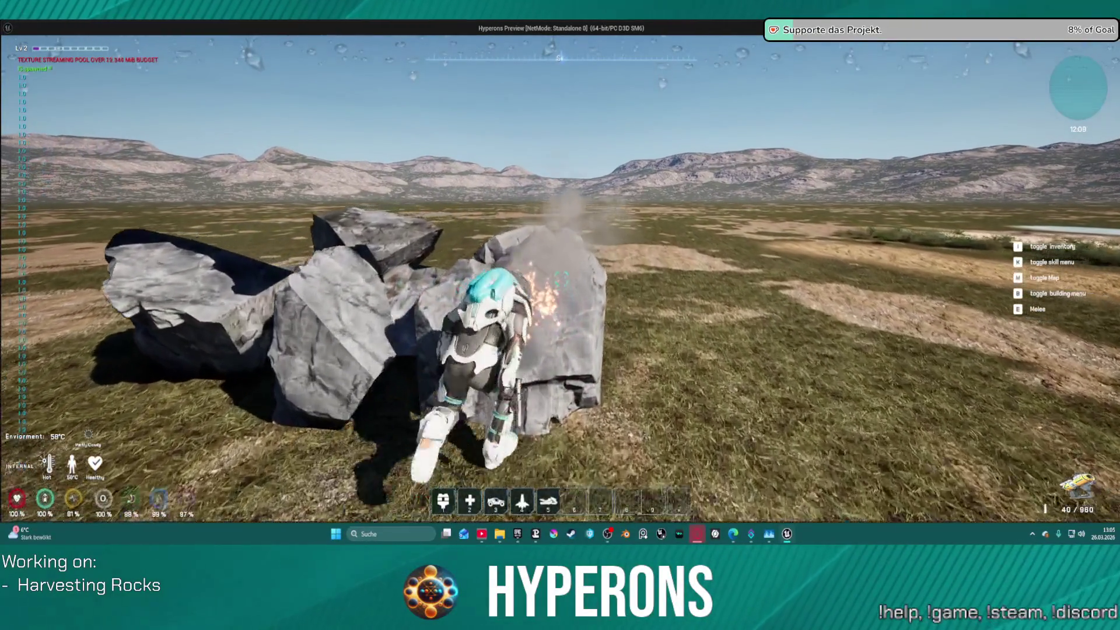
key("s")
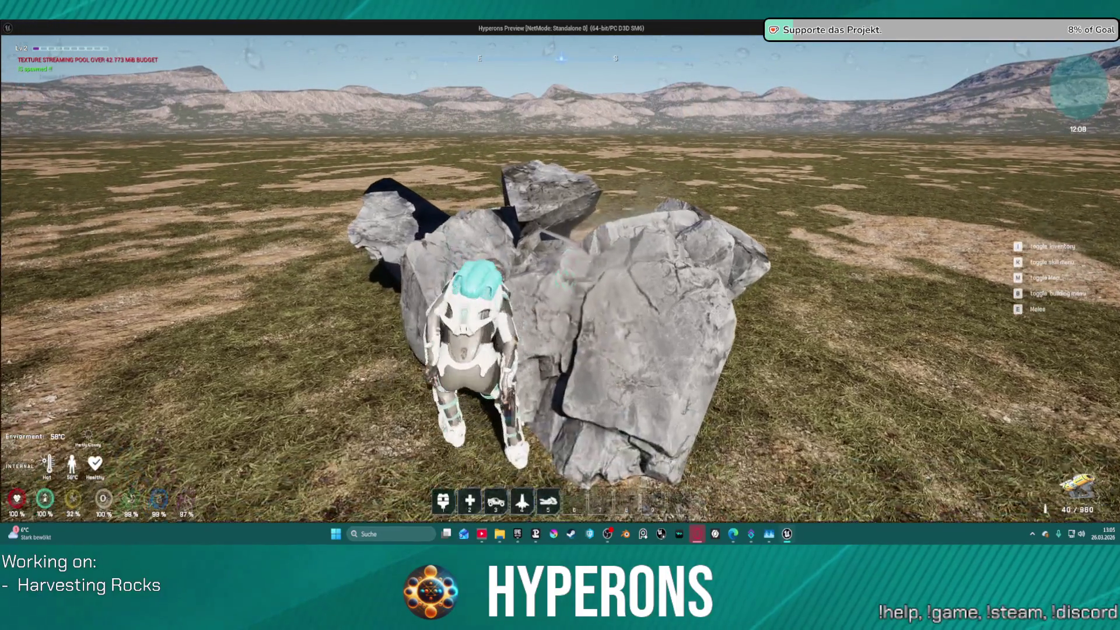
key("w")
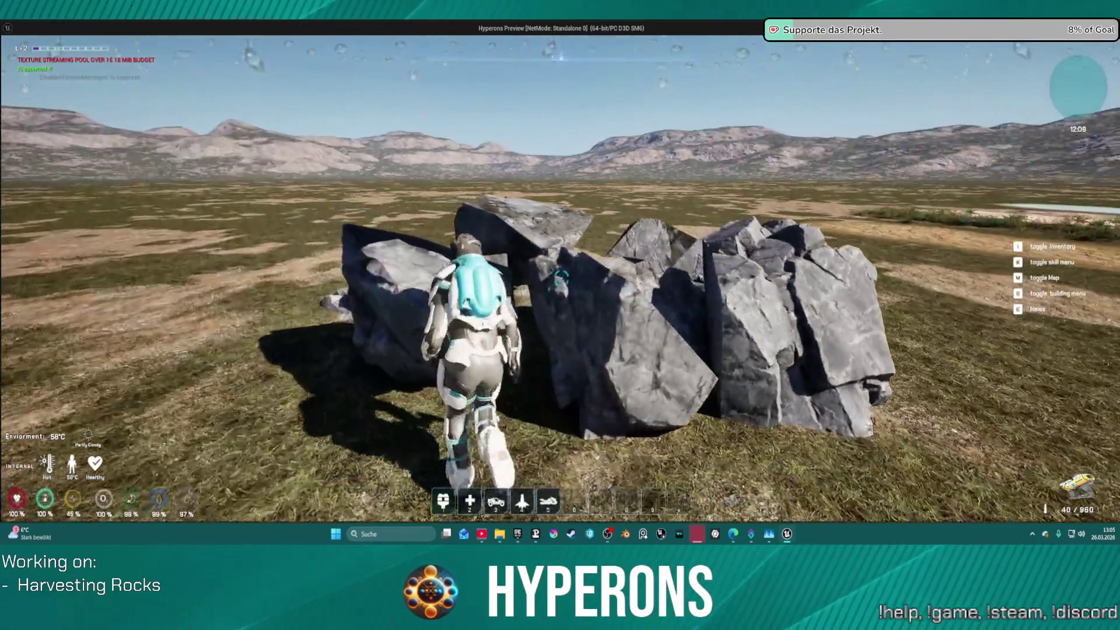
key("w")
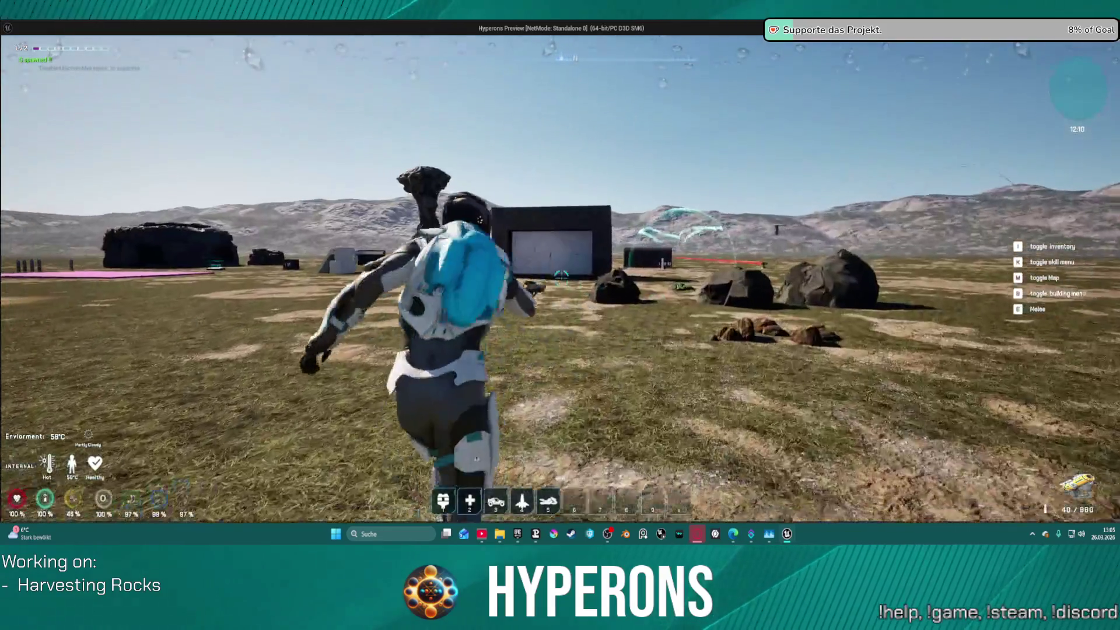
Mine another rock, shatter the cobalt rock pile, then stop the play session
left_click(561, 275)
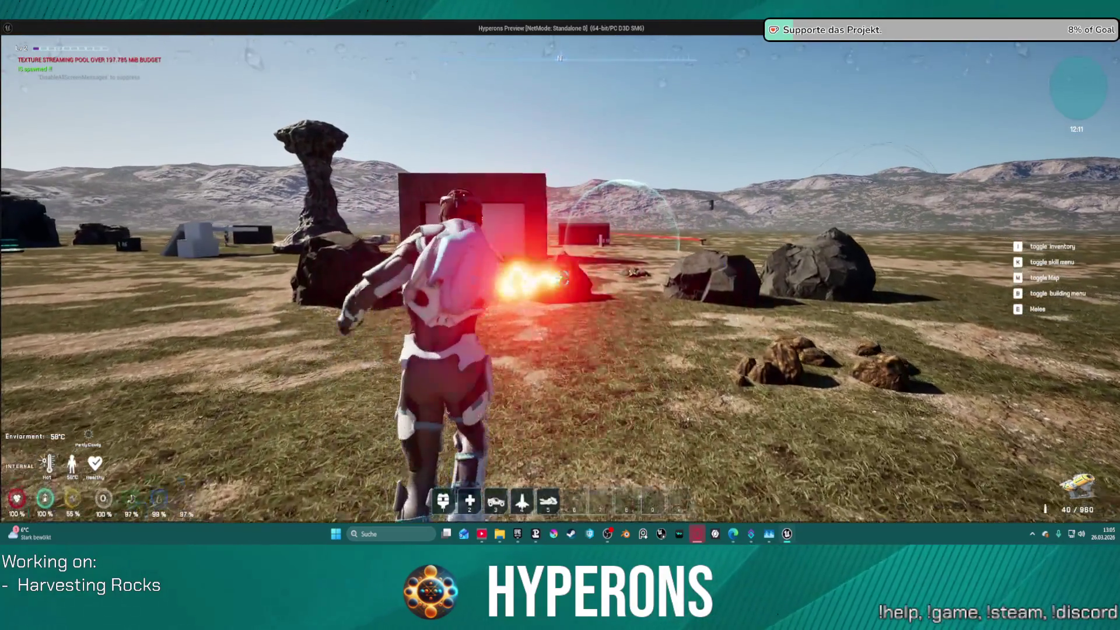
key("w")
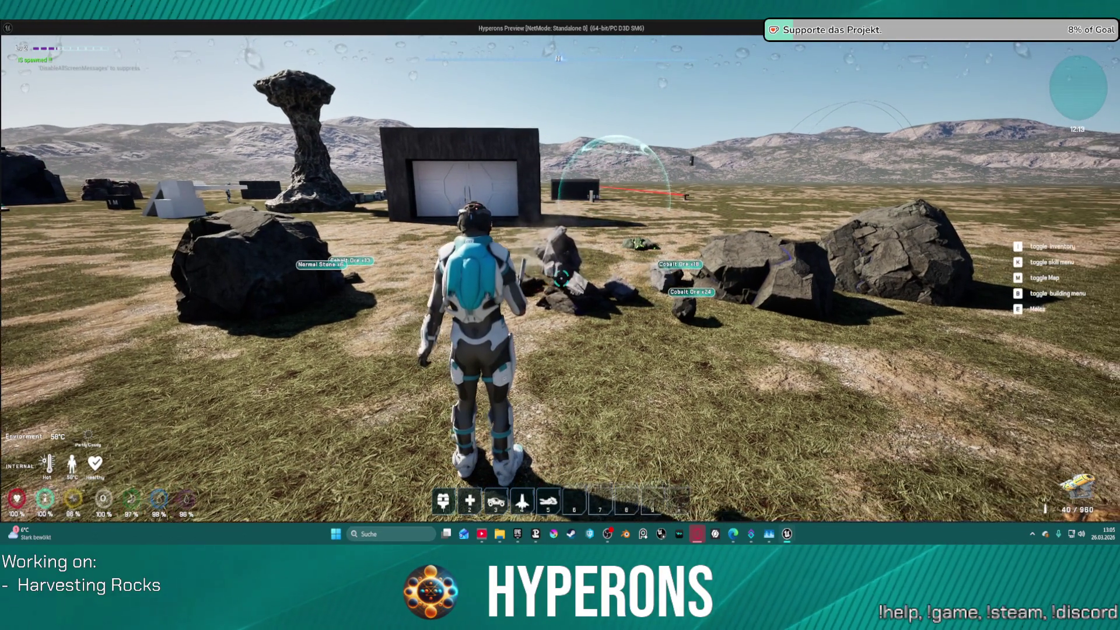
key("w")
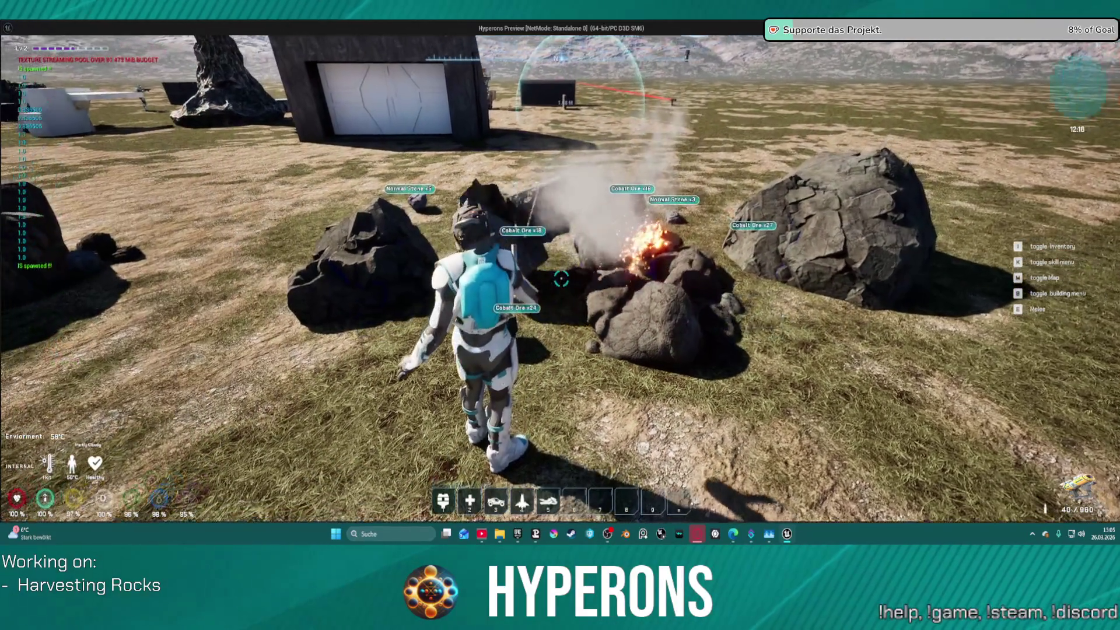
key("w")
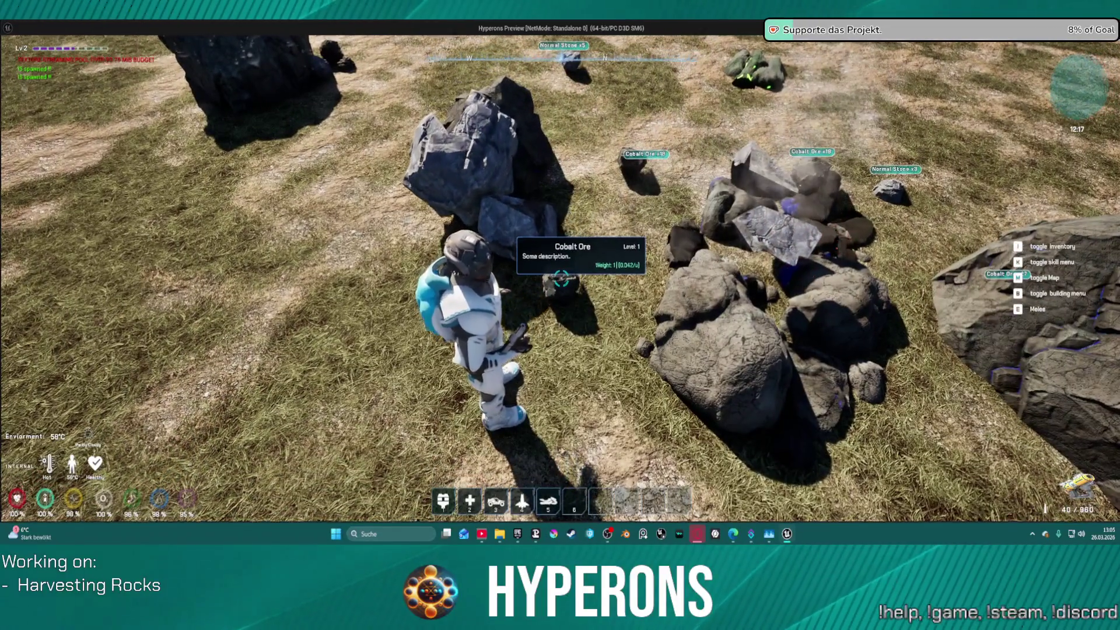
key("e")
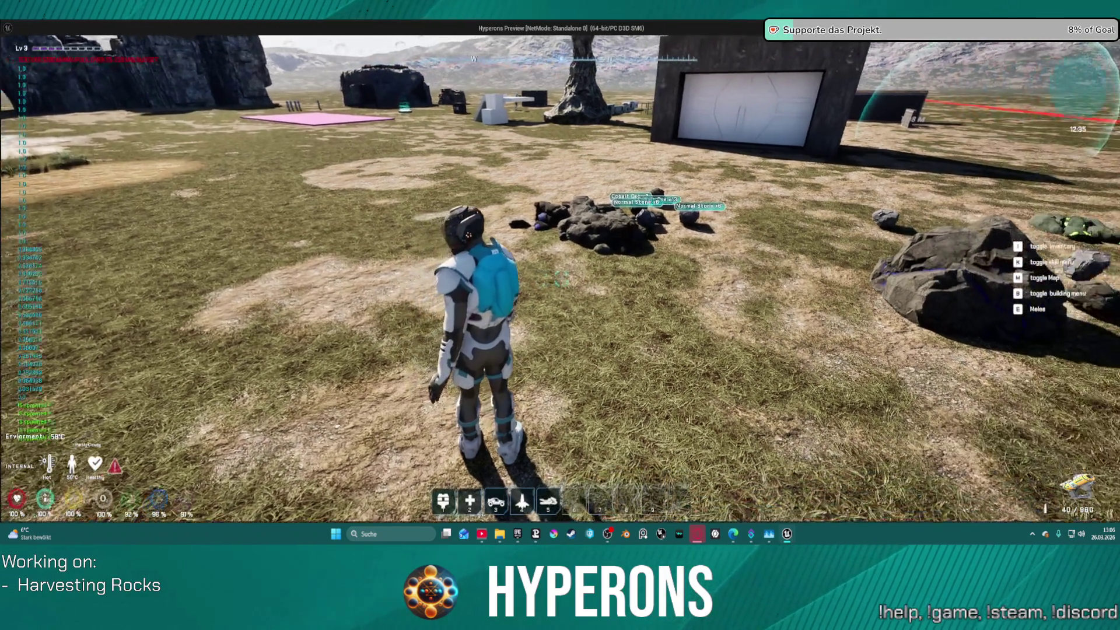
key("Escape")
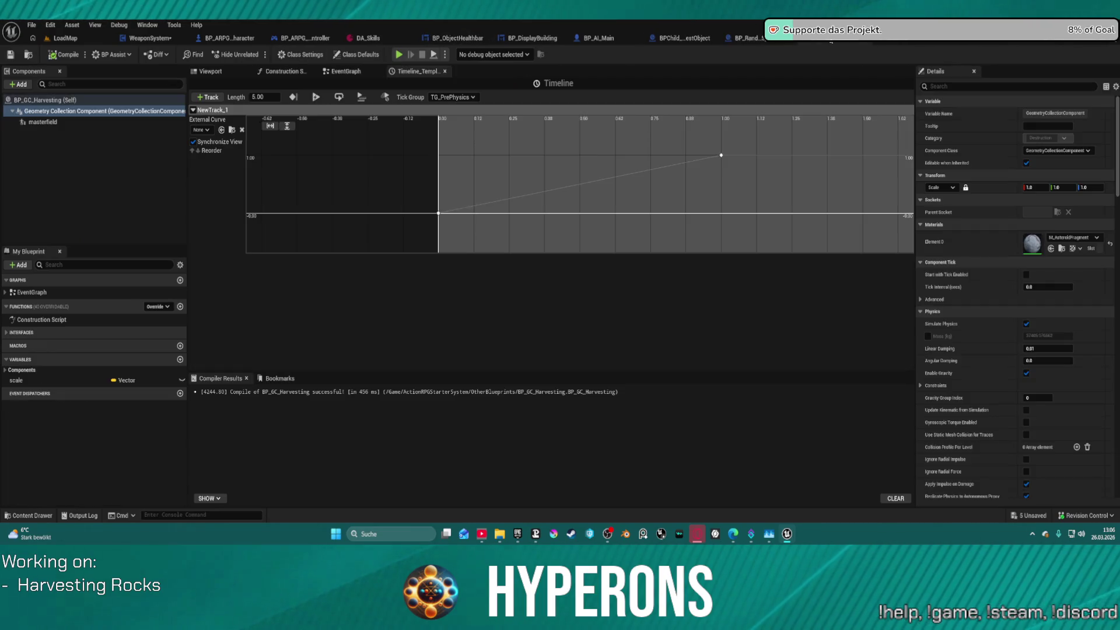
In BP_GC_Harvesting's viewport, move the masterfield to X 40 and scale it to about 1.3
left_click(829, 38)
left_click(211, 71)
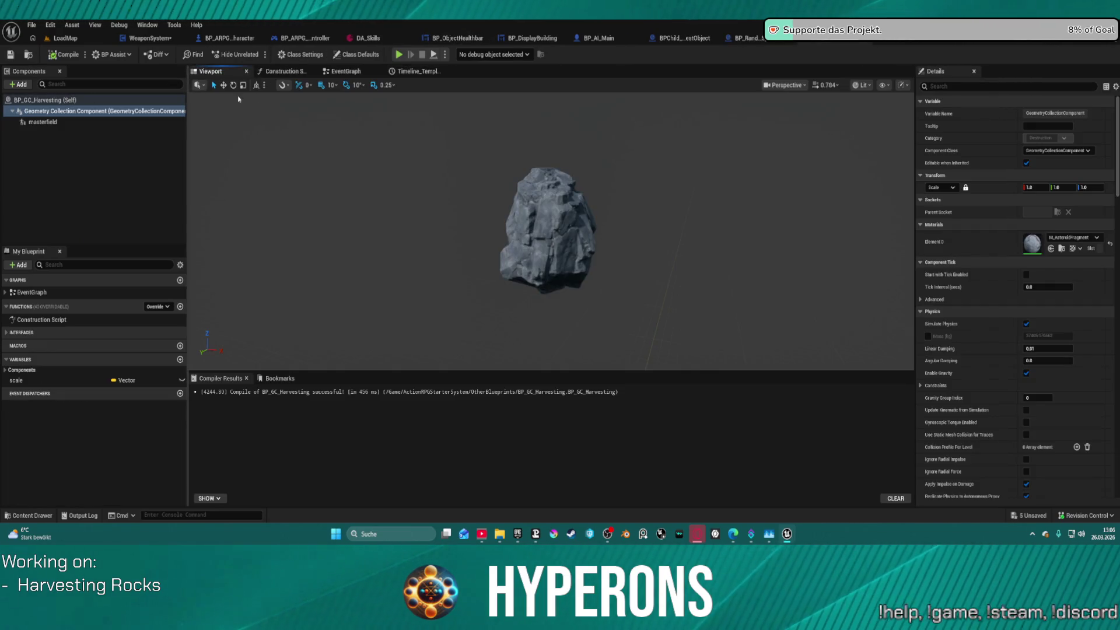
left_click(43, 122)
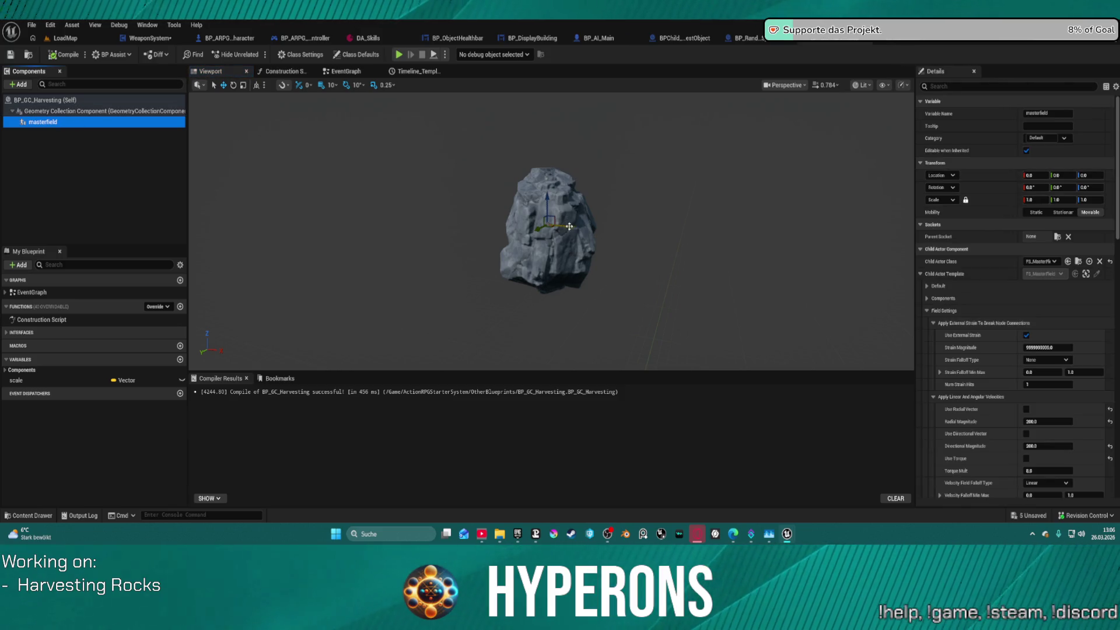
mouse_move(574, 227)
left_mouse_down()
mouse_move(583, 238)
mouse_move(568, 232)
left_mouse_up()
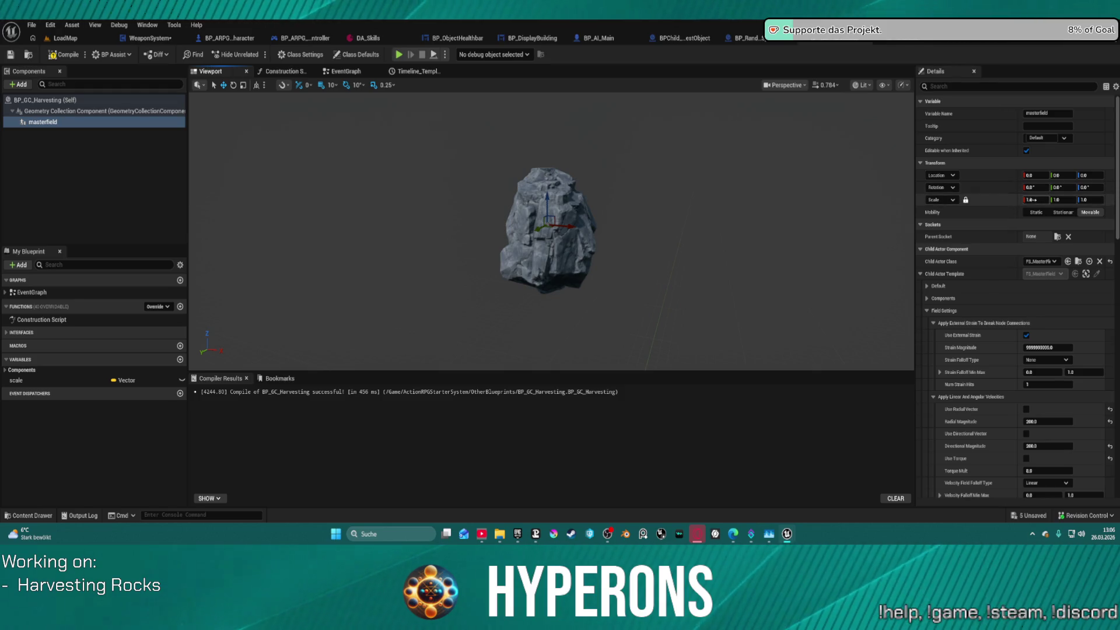
left_click_drag(1031, 200, 1058, 200)
left_click(64, 111)
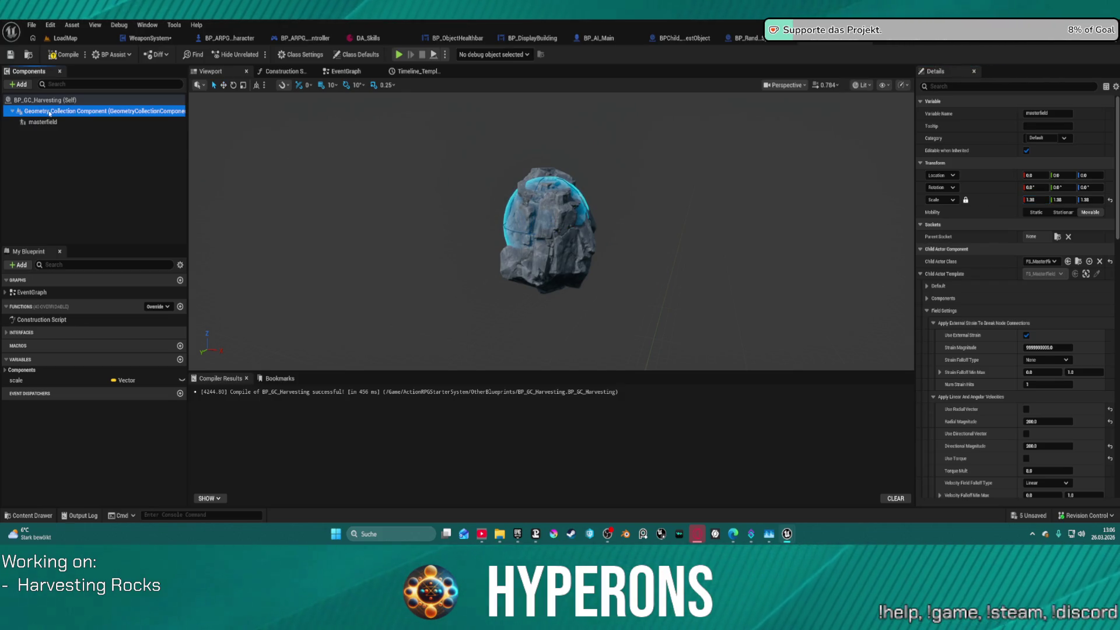
Expand the Clustering, Damage, Removal, Collisions, Initial Velocity, Events and notify physics categories
scroll(987, 193, "down", 5)
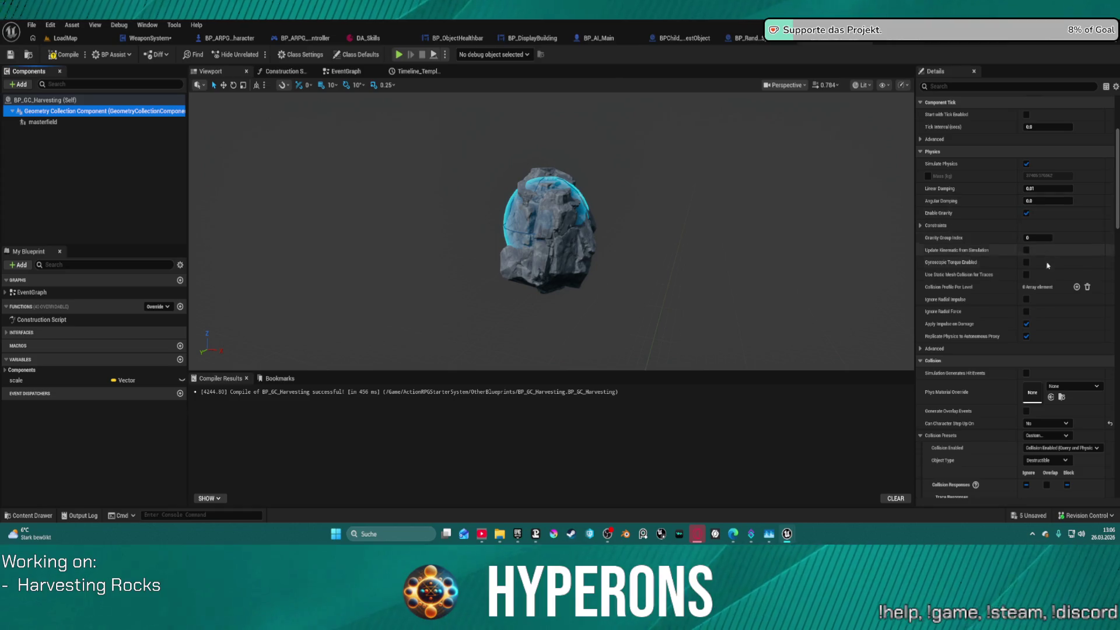
scroll(1036, 298, "down", 15)
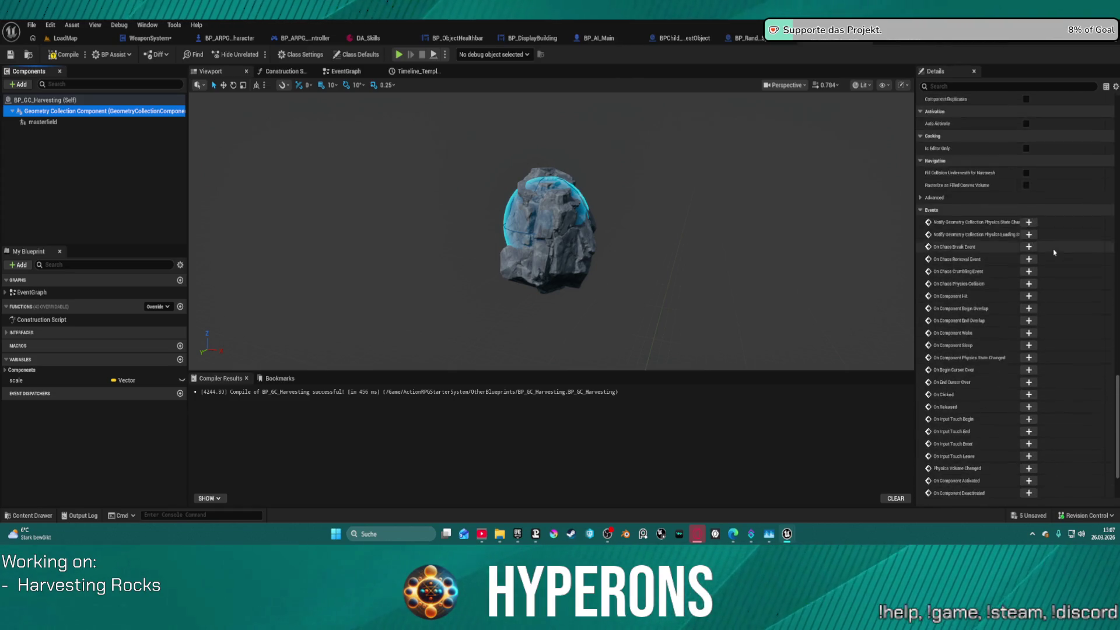
left_click(919, 181)
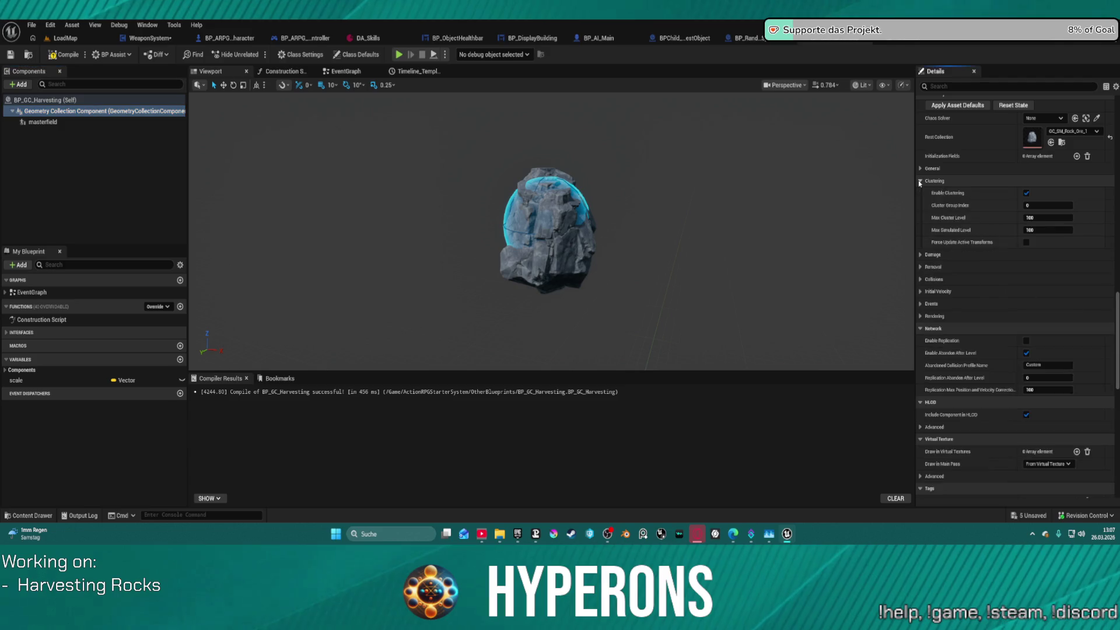
left_click(921, 255)
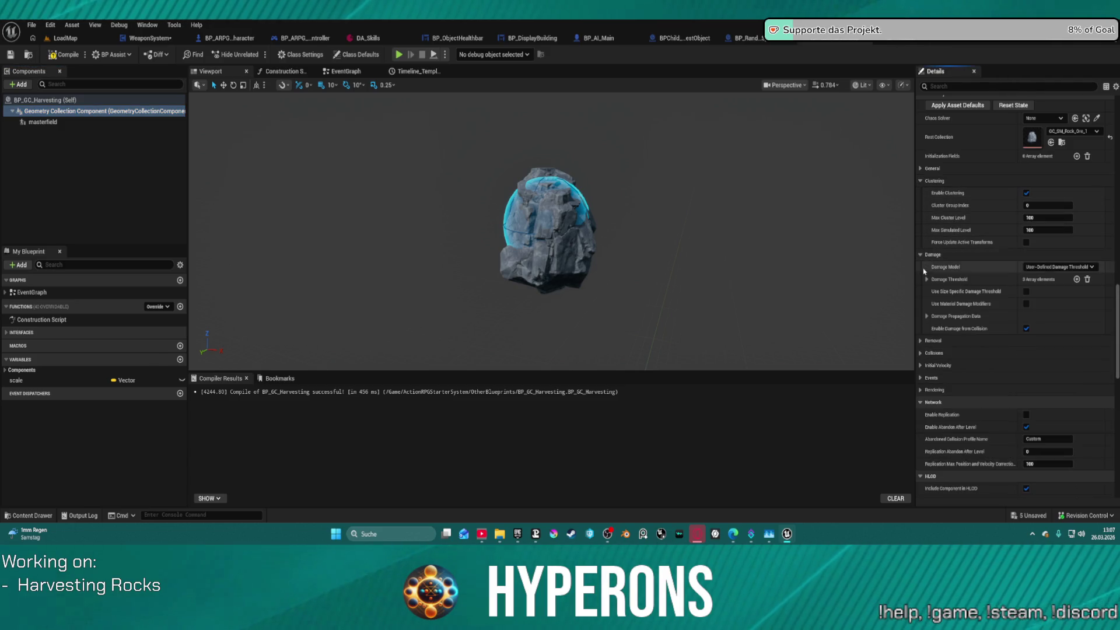
left_click(933, 340)
left_click(944, 378)
scroll(920, 344, "down", 3)
left_click(920, 343)
scroll(921, 350, "down", 1)
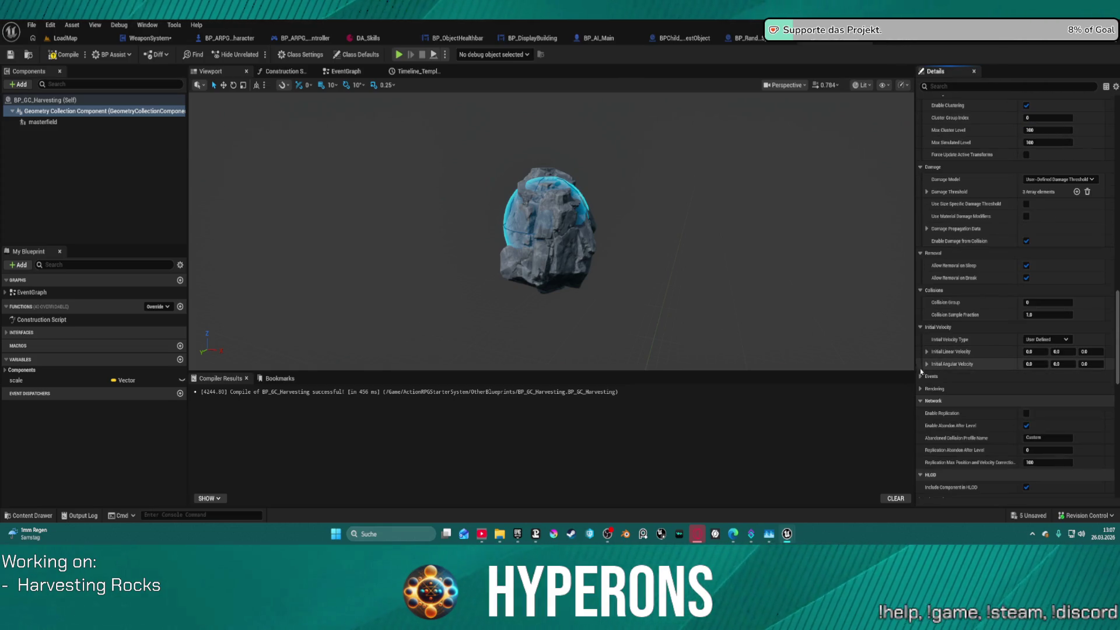
left_click(921, 376)
scroll(922, 378, "down", 2)
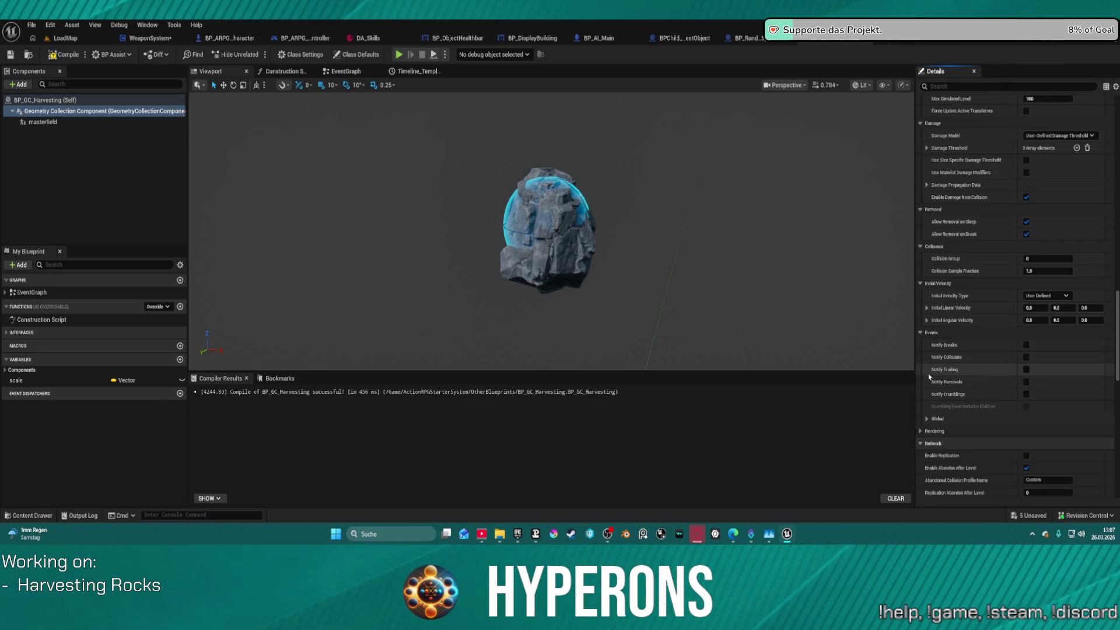
left_click(926, 419)
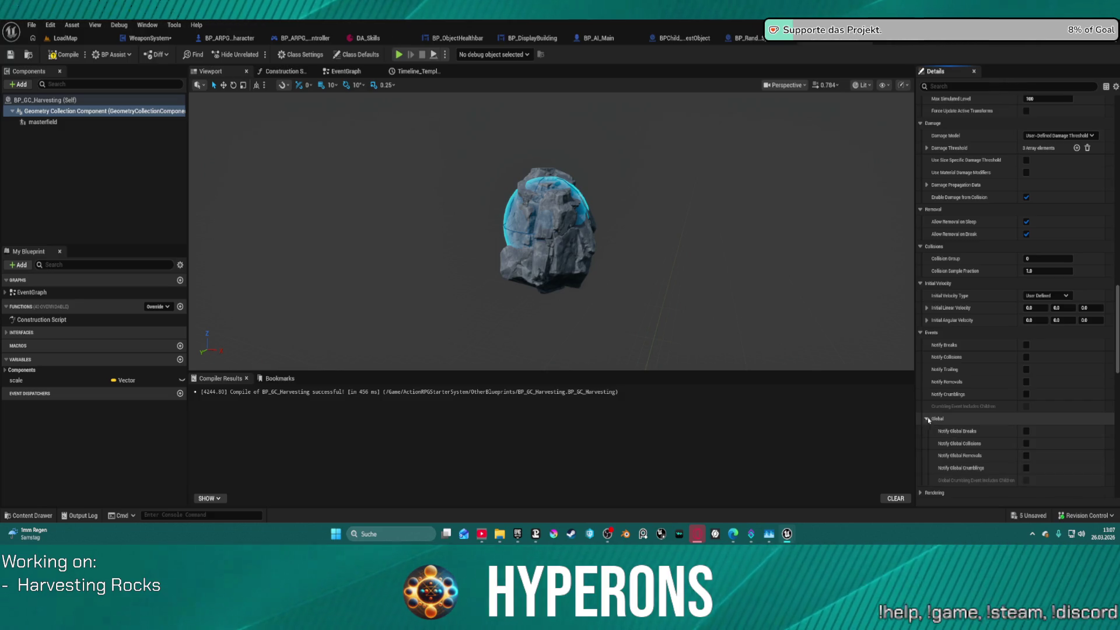
scroll(931, 397, "down", 4)
scroll(934, 370, "up", 8)
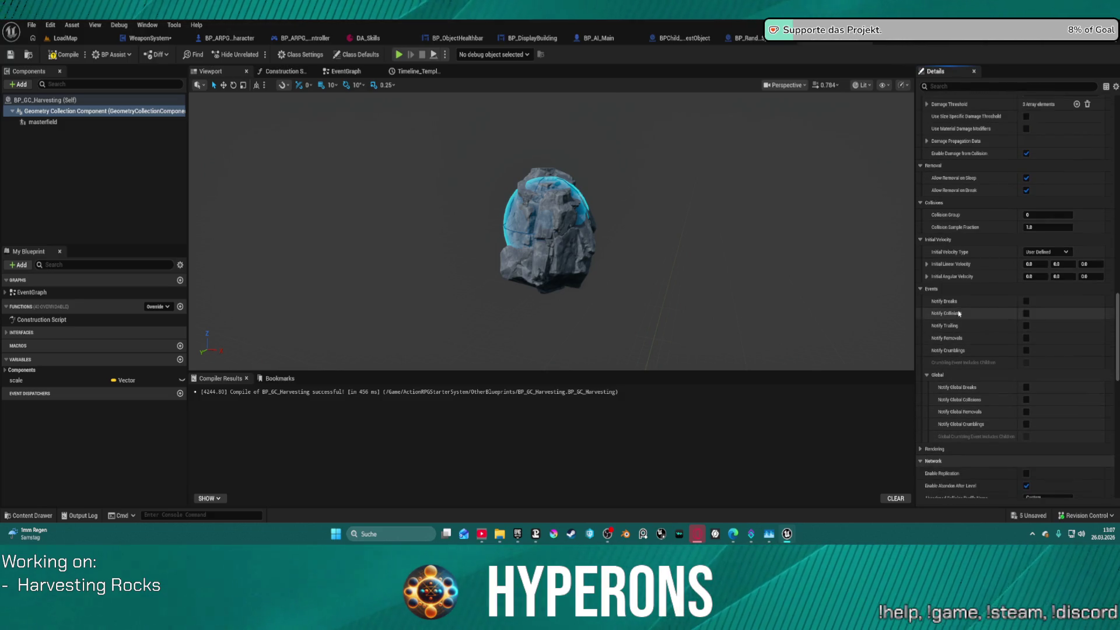
scroll(968, 280, "up", 4)
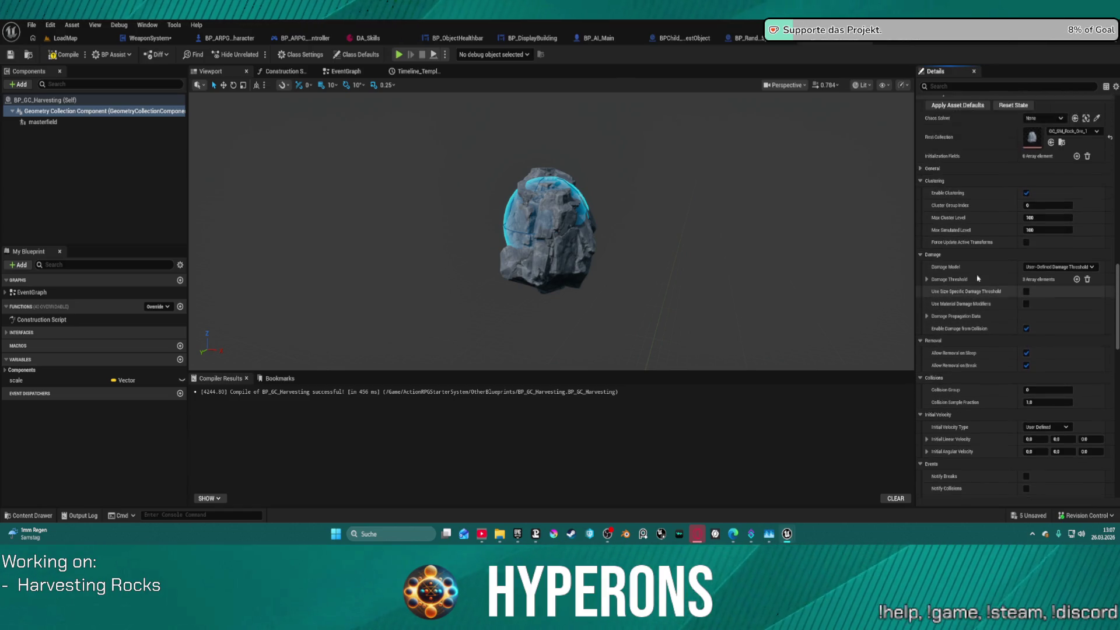
Review the General settings and Damage Thresholds, then enable the Mass (kg) override
left_click(929, 245)
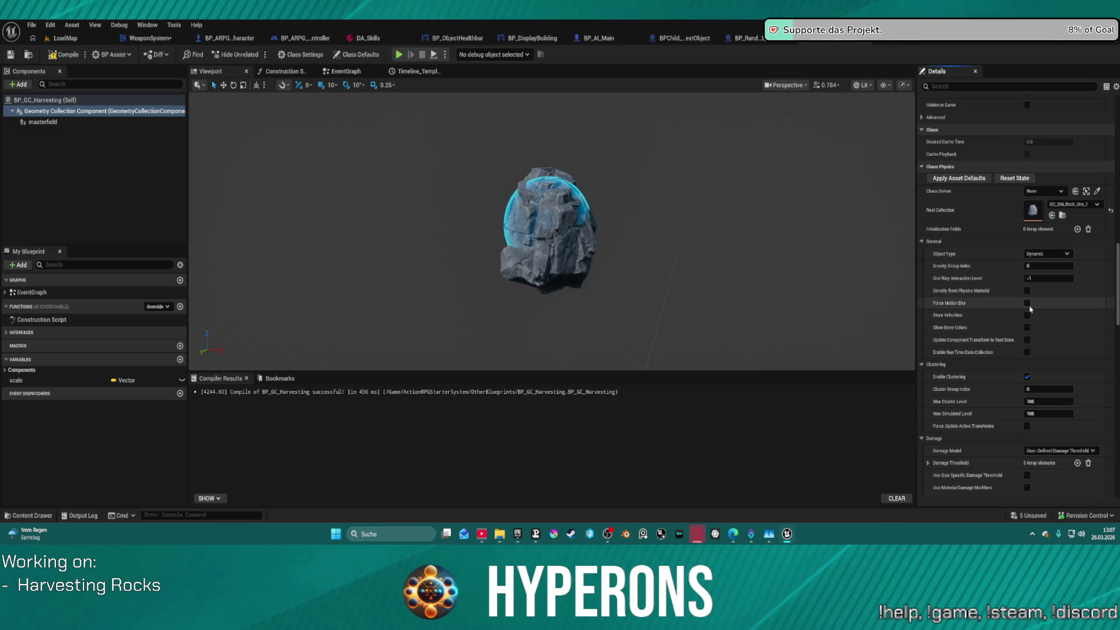
scroll(1044, 327, "down", 1)
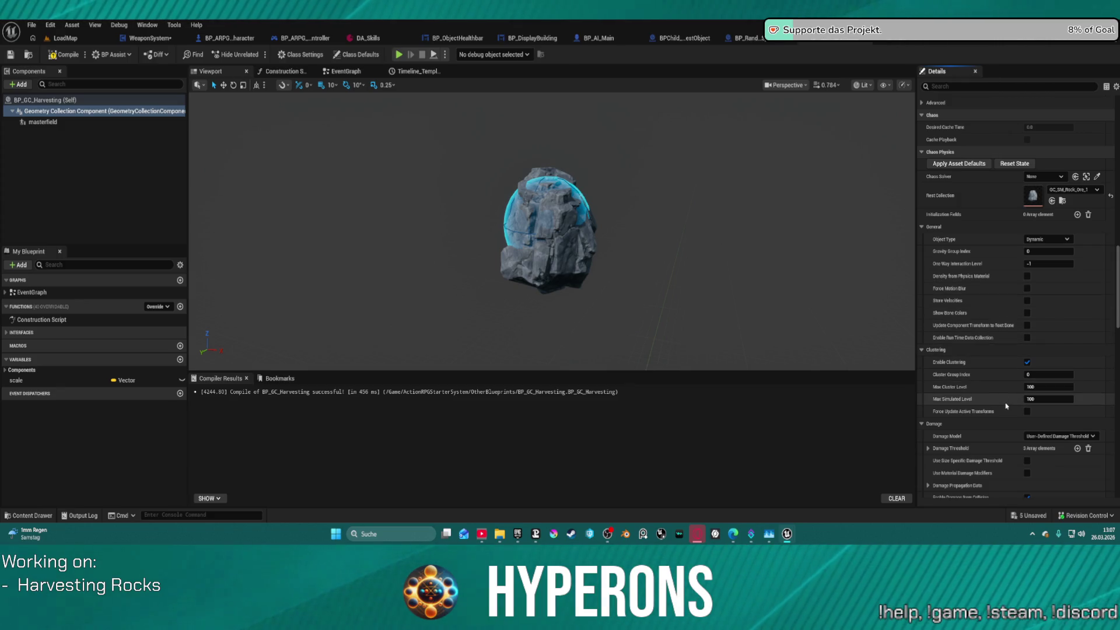
scroll(1006, 405, "down", 3)
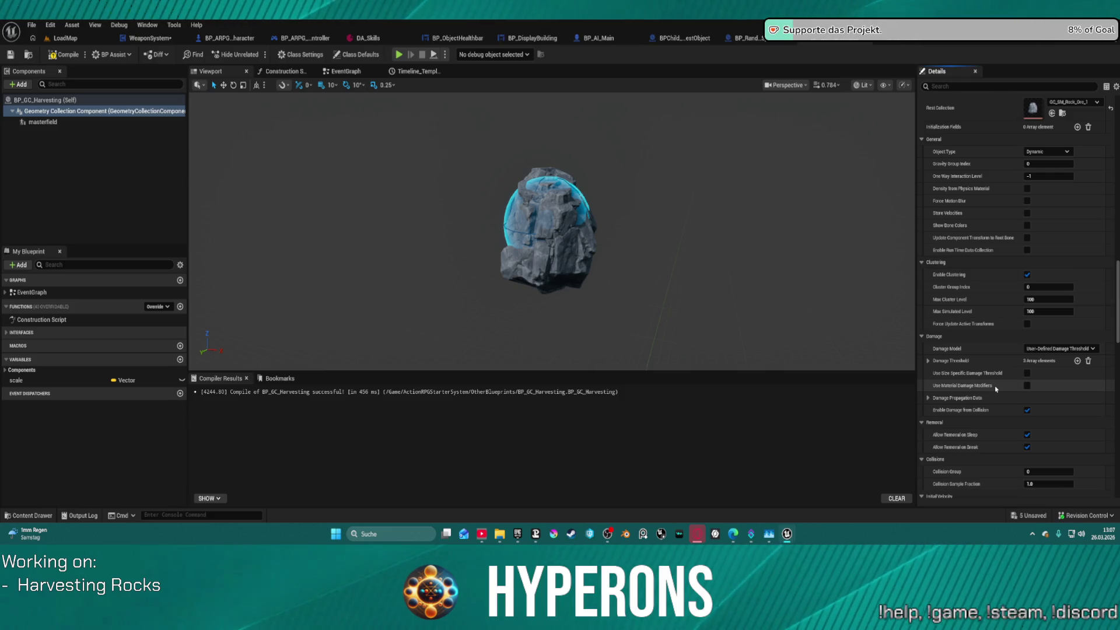
left_click(928, 361)
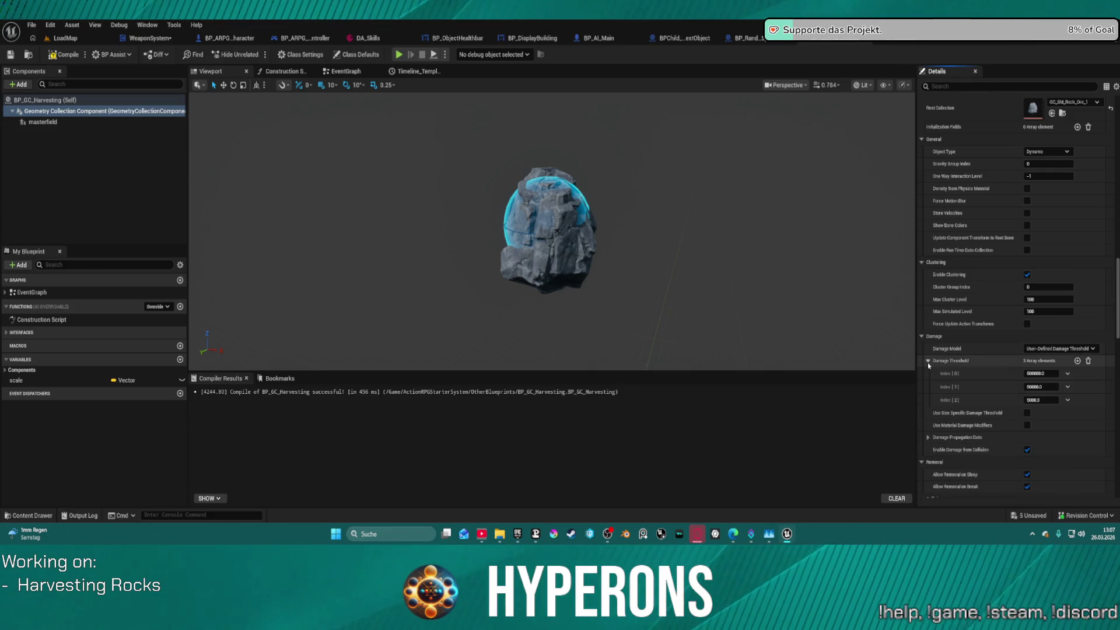
left_click(929, 363)
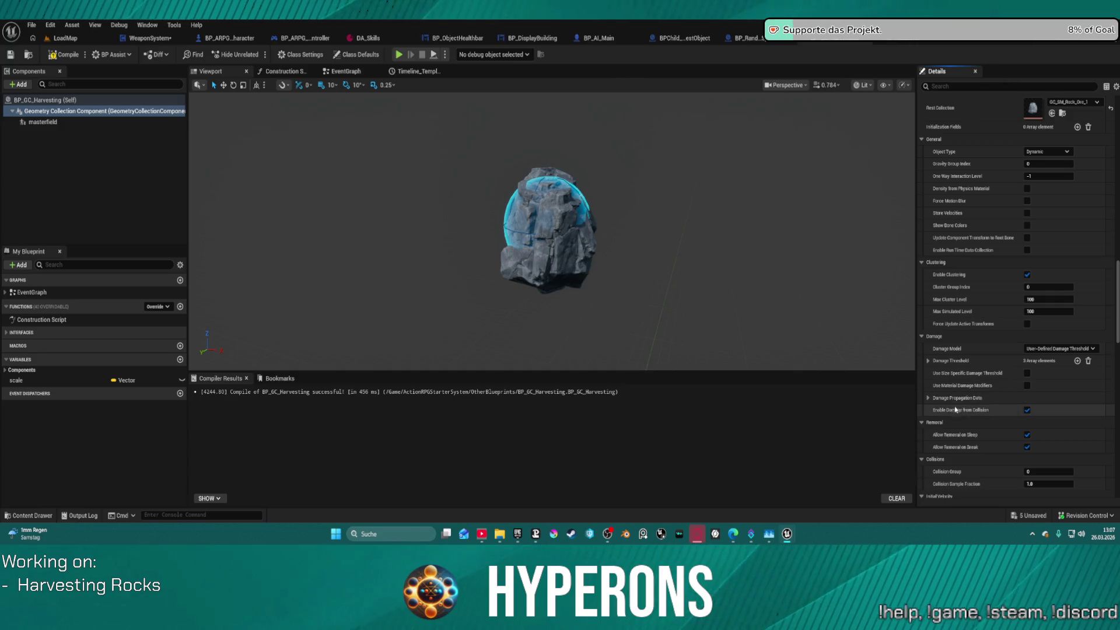
scroll(1030, 281, "up", 10)
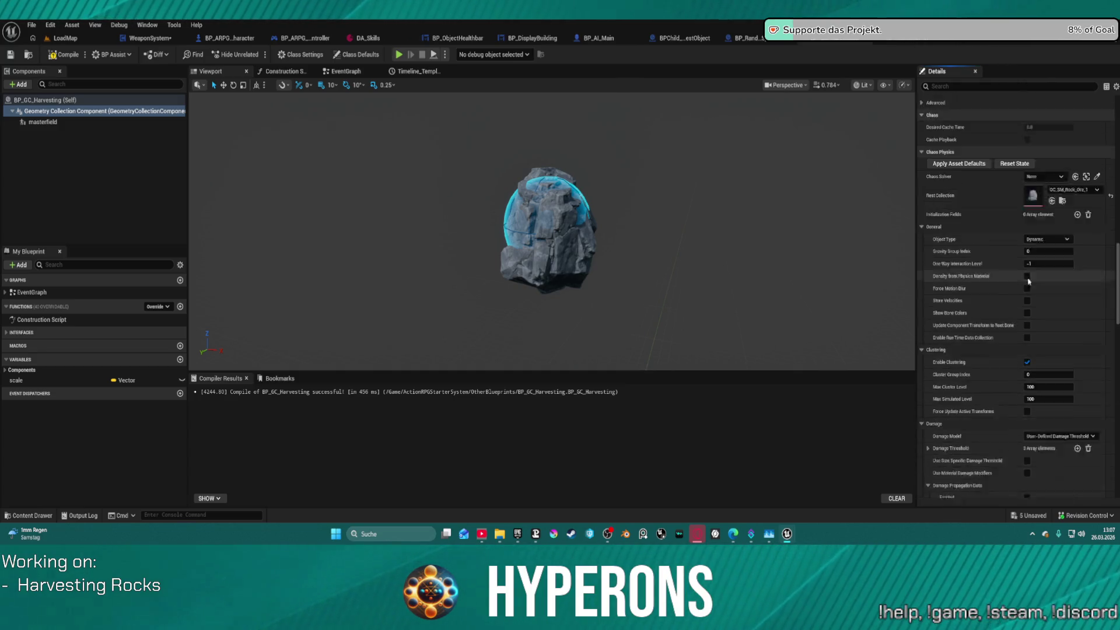
scroll(1029, 282, "up", 3)
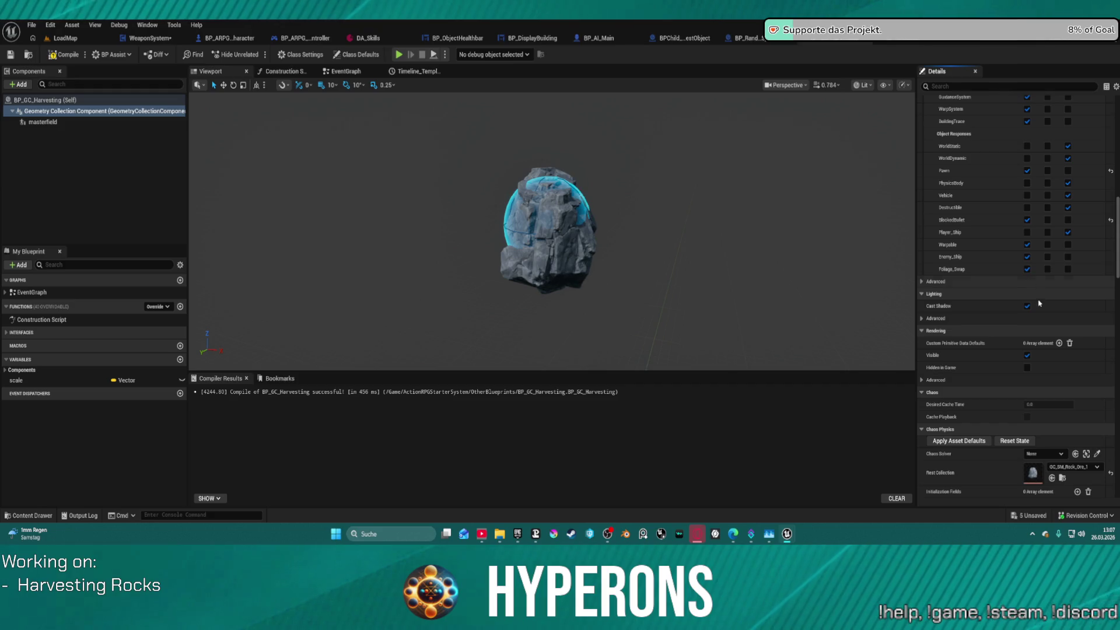
scroll(1047, 253, "up", 5)
scroll(1048, 252, "up", 10)
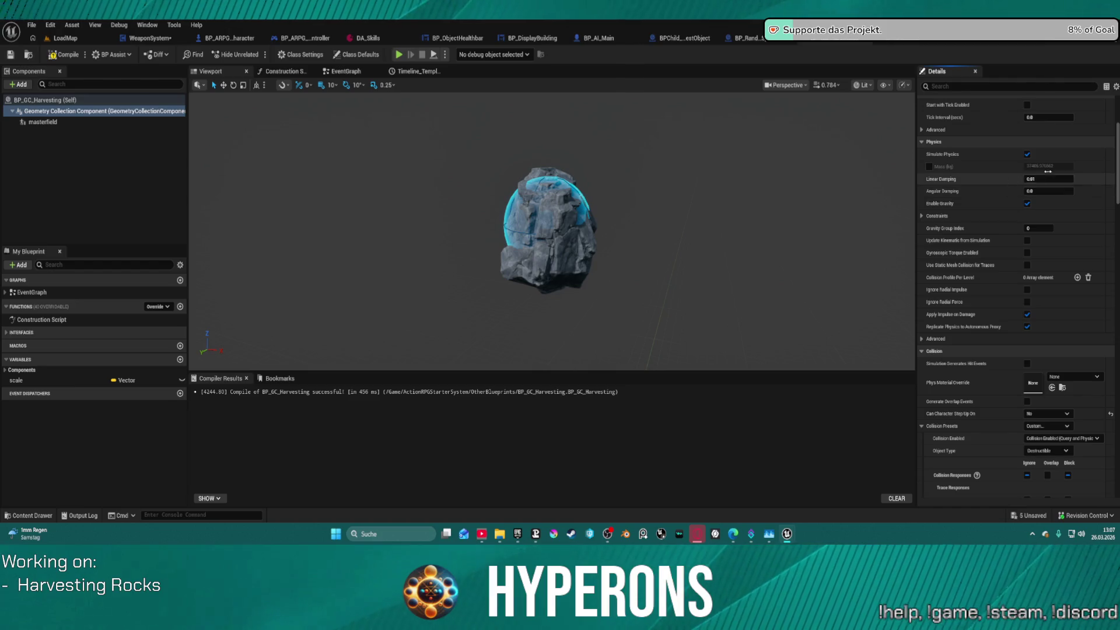
left_click(929, 167)
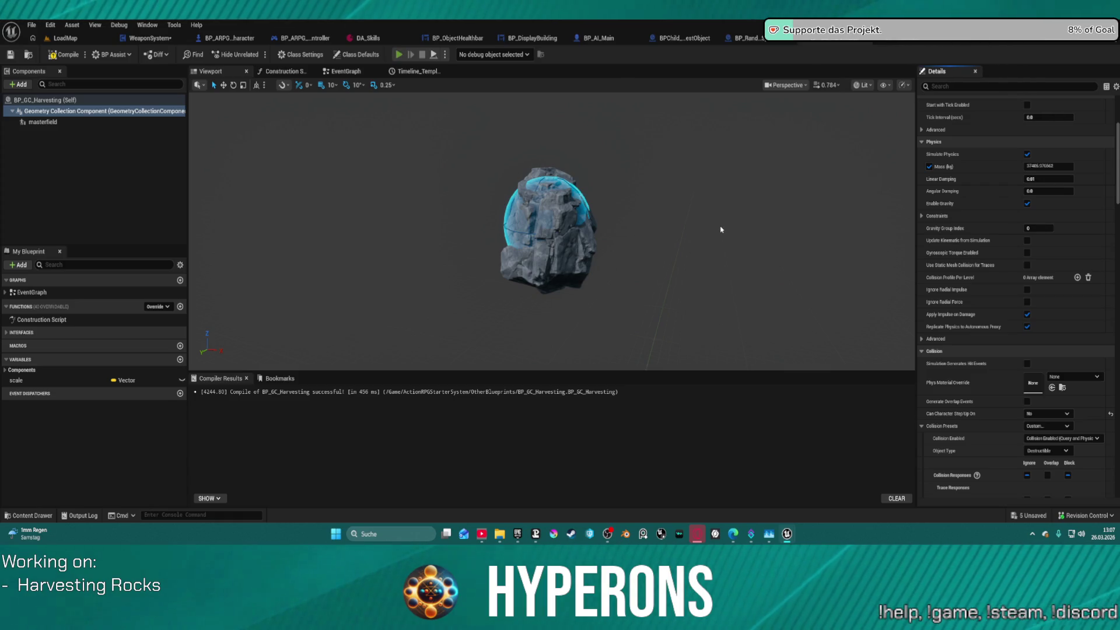
Equip the Harvester from the inventory and mine a rock until it cracks
key("i")
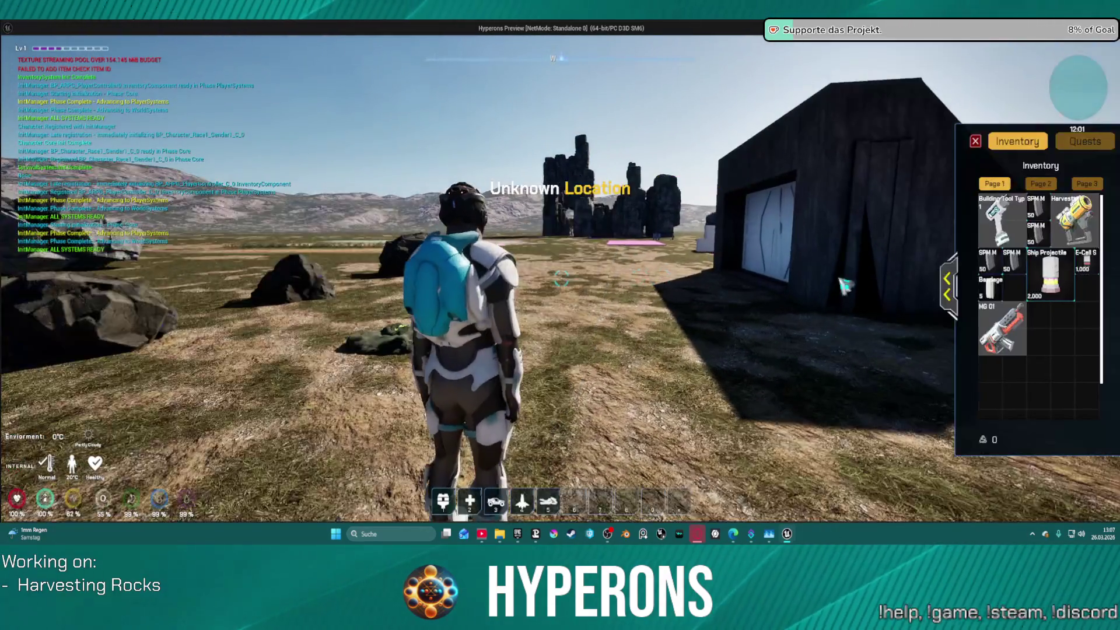
double_click(1068, 223)
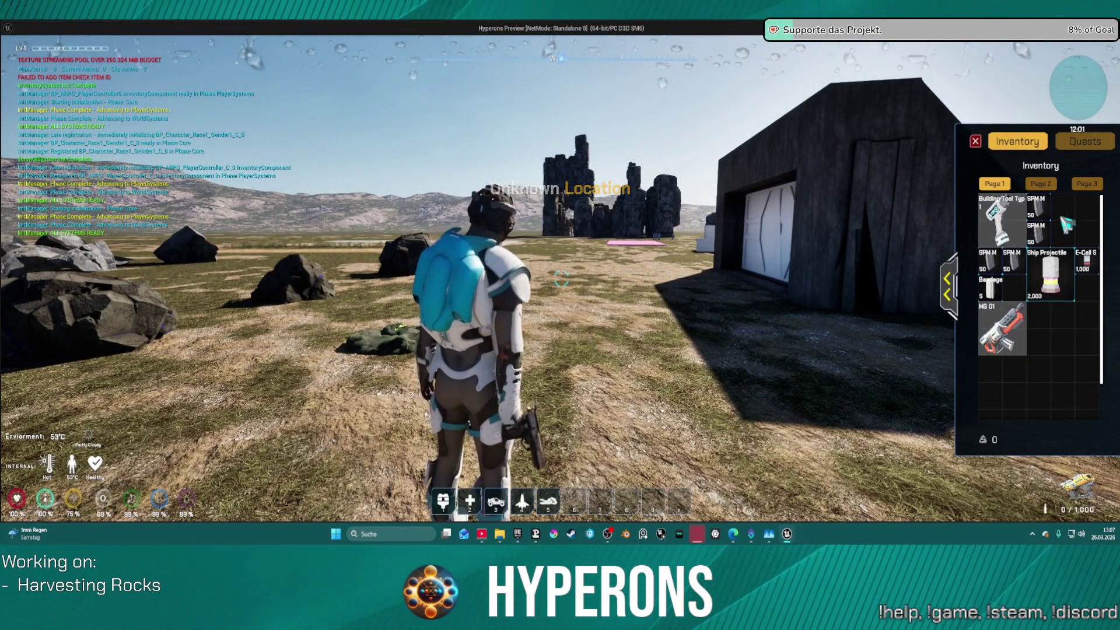
key("i")
key("w")
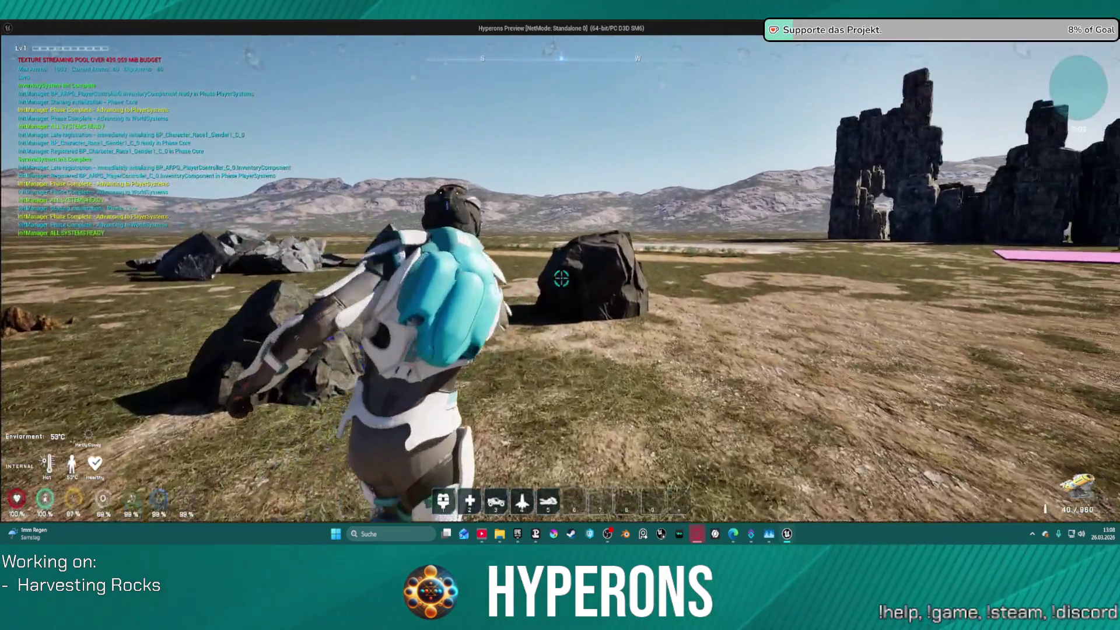
left_click(560, 280)
left_click_drag(560, 280, 490, 280)
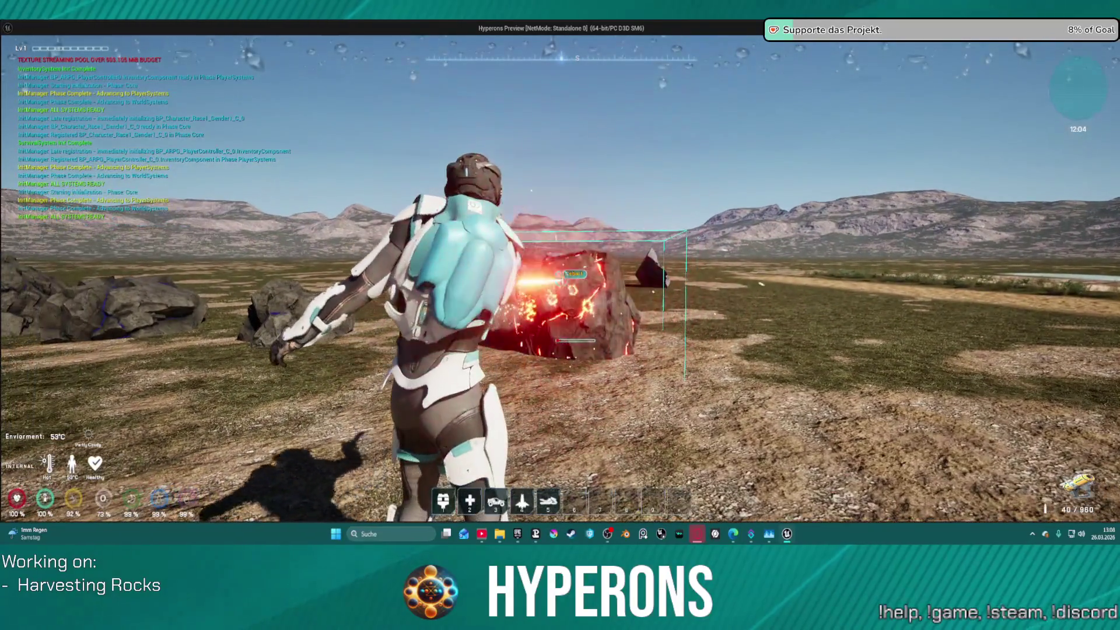
Walk over the shattered rock debris to collect ore, then stop the play test
key("w")
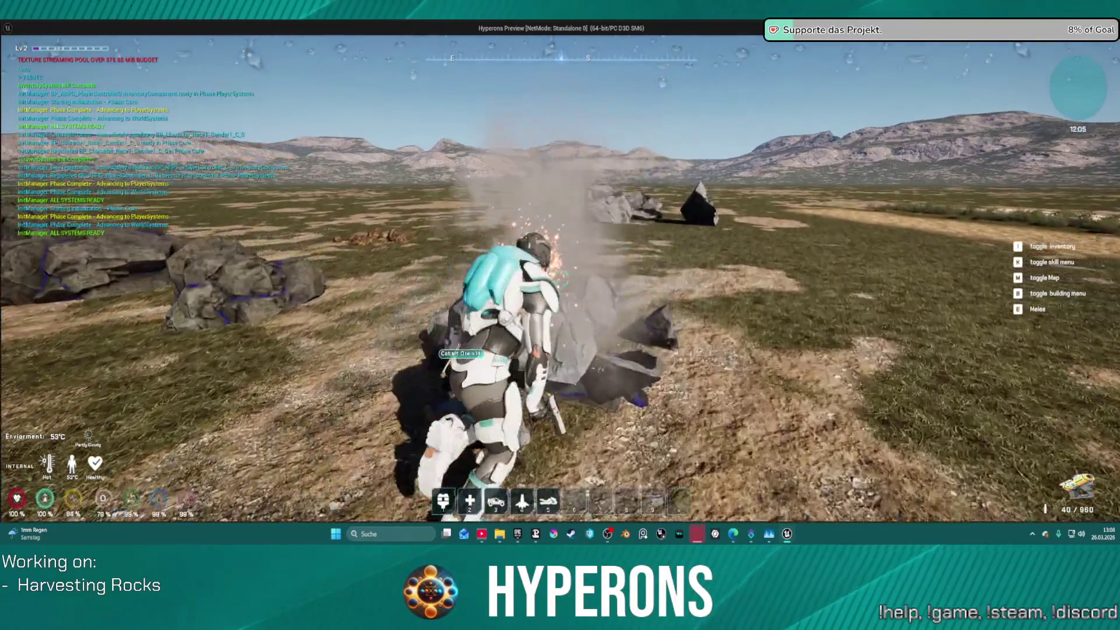
key("w")
key("s")
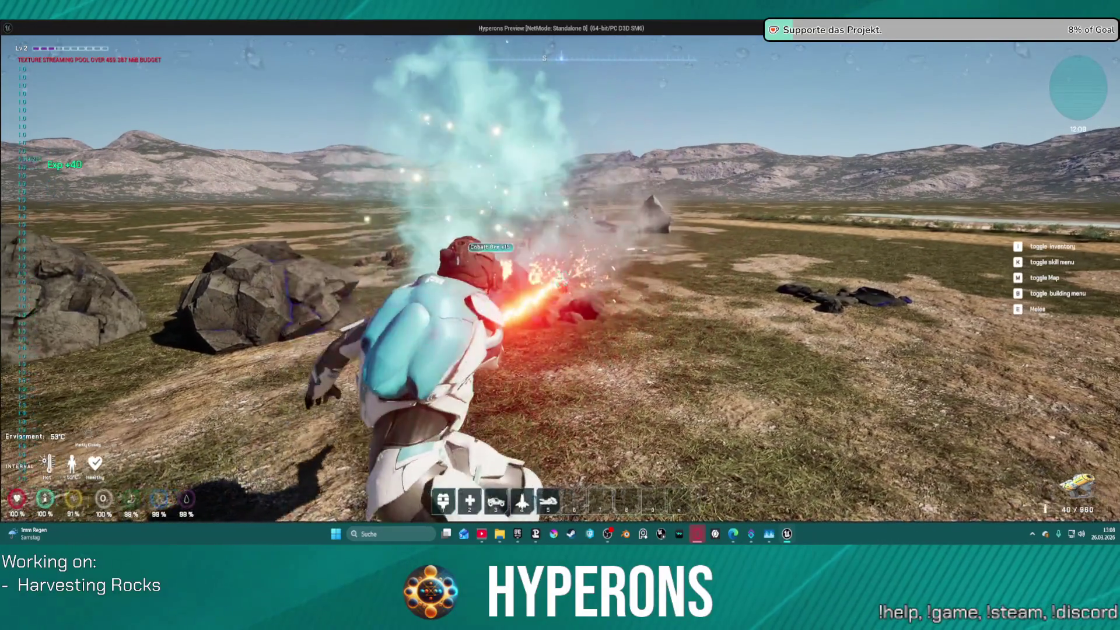
key("w")
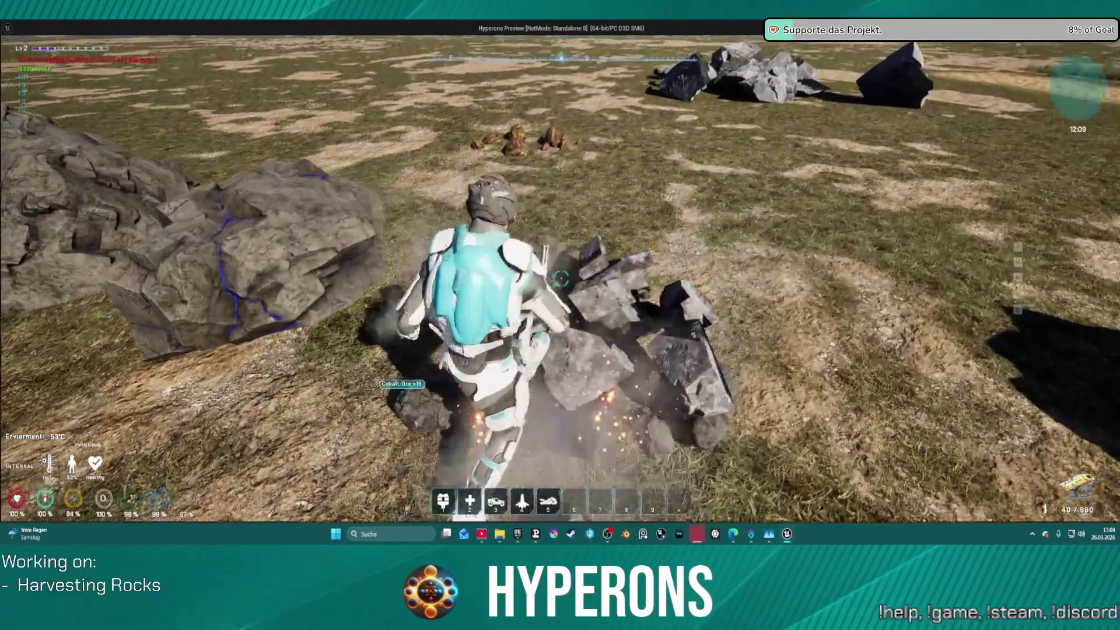
key("a")
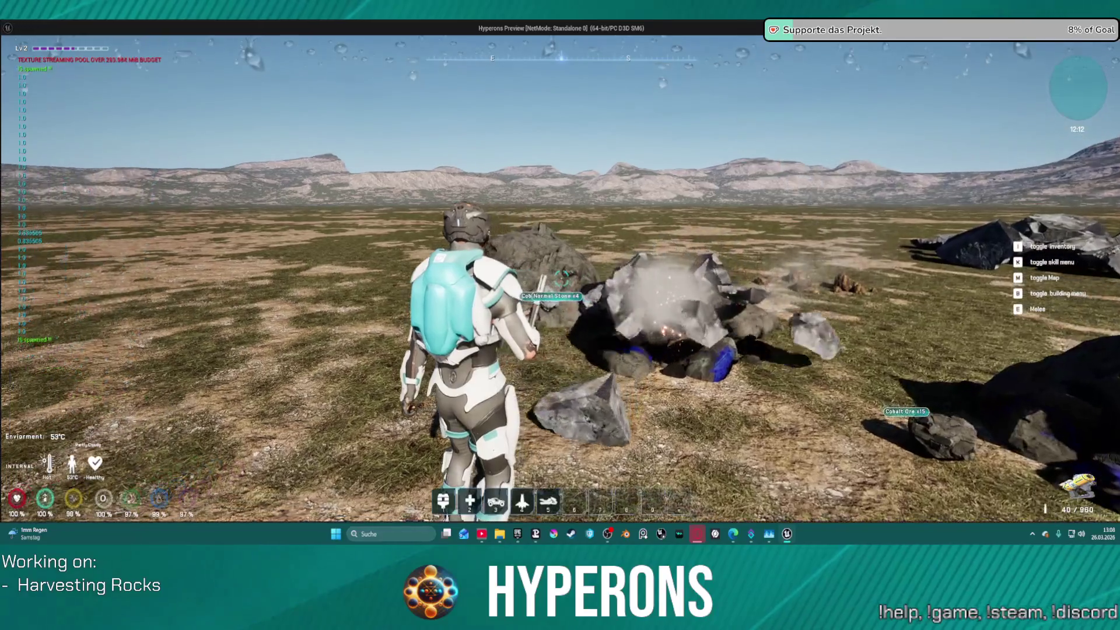
key("a")
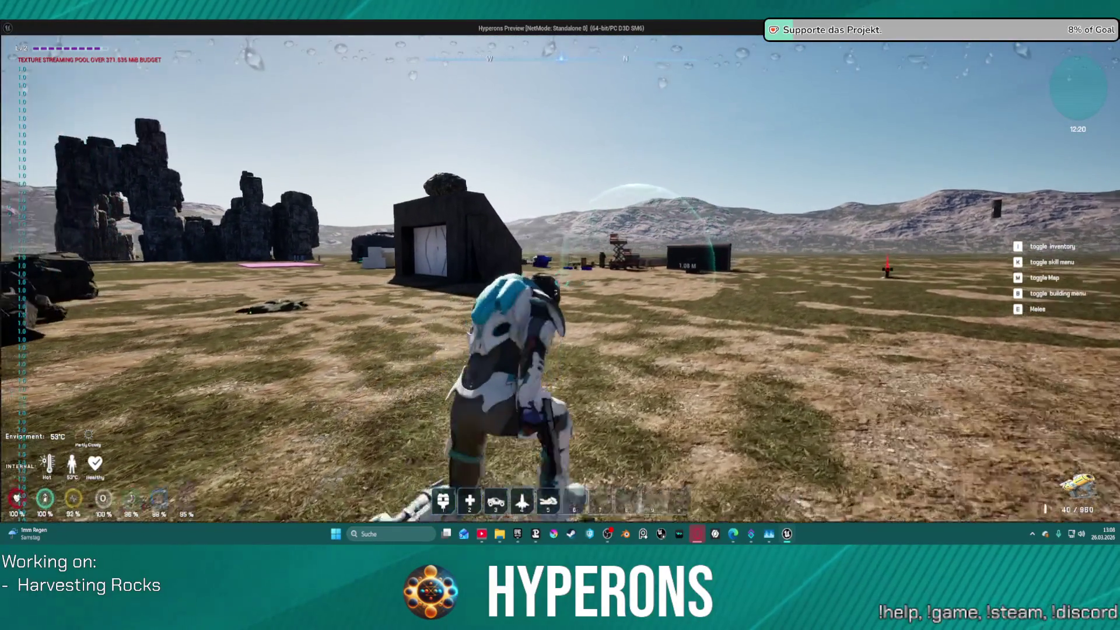
key("space")
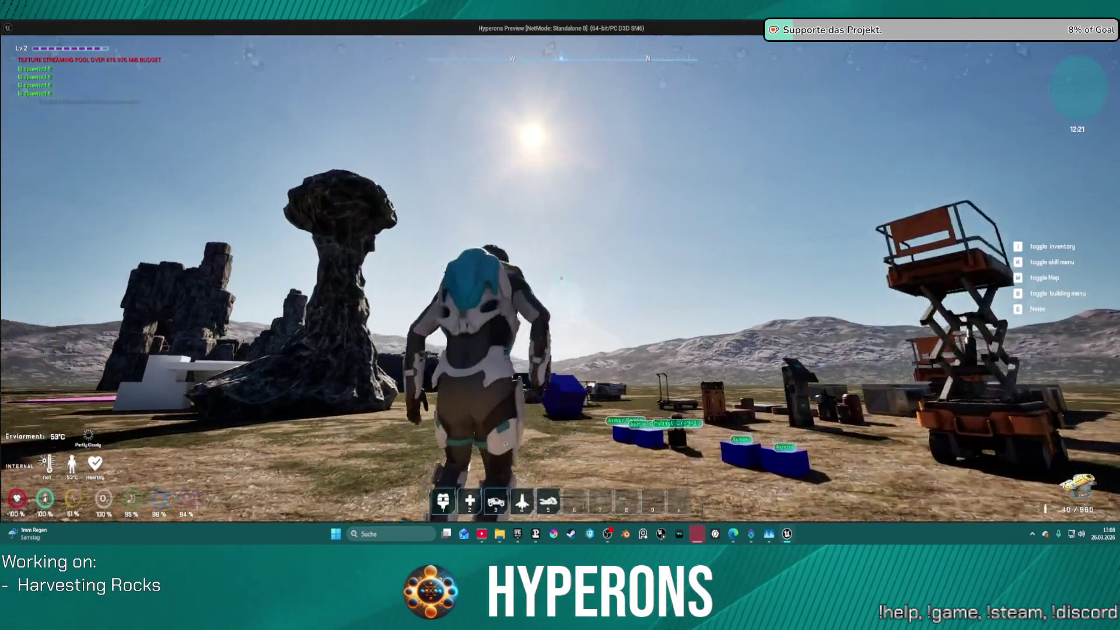
key("Escape")
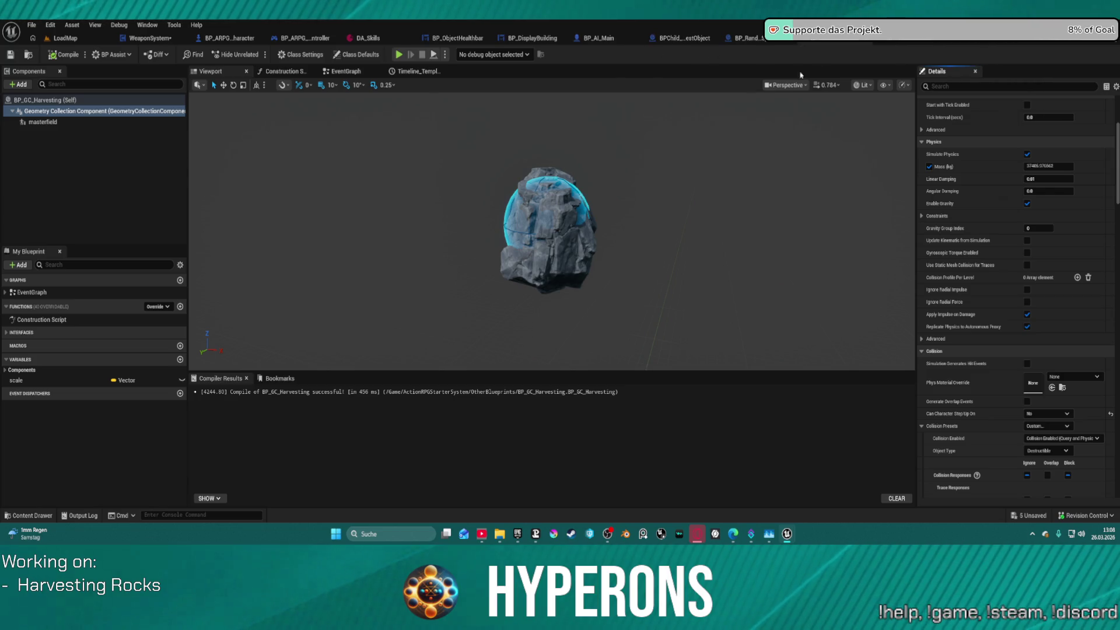
In the EventGraph, move Set Enable Gravity and Set Simulate Physics below the main wire, shifting Delay right
left_click(345, 71)
scroll(499, 193, "down", 2)
scroll(436, 170, "up", 4)
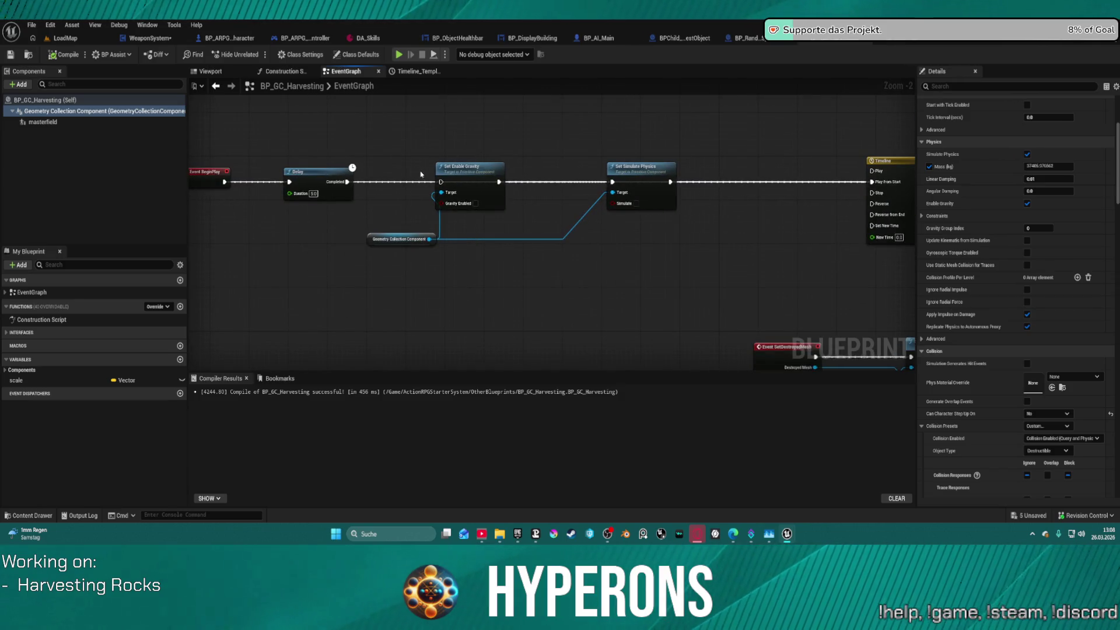
left_click_drag(461, 168, 490, 206)
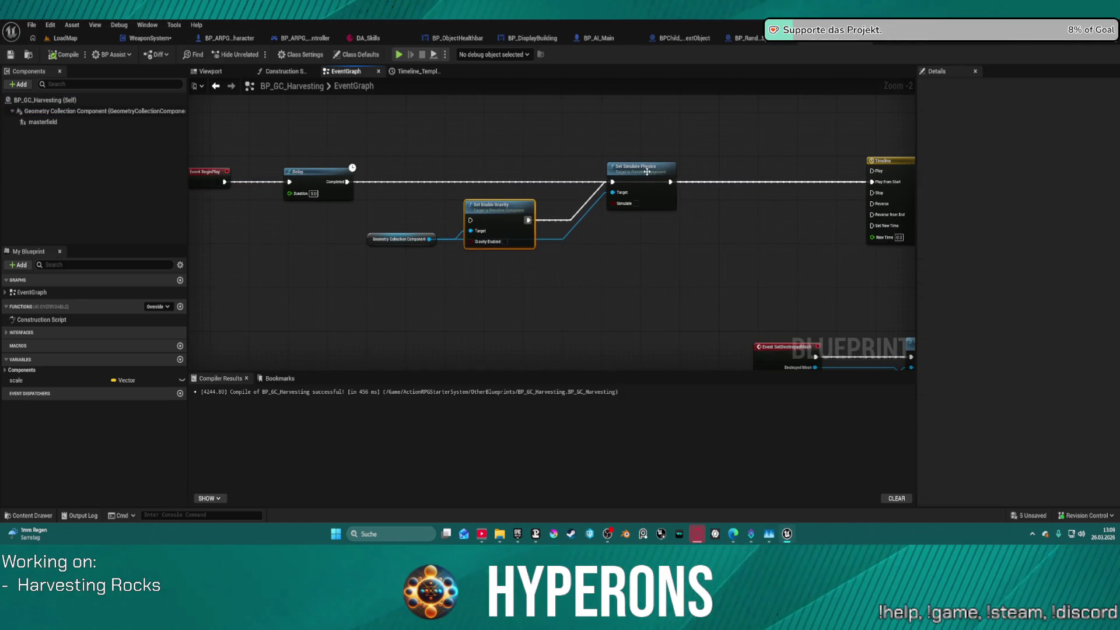
left_click_drag(646, 171, 642, 221)
mouse_move(371, 214)
left_mouse_down()
mouse_move(478, 247)
mouse_move(658, 239)
left_mouse_up()
left_click_drag(303, 178, 493, 178)
Set the Delay duration to 3.0, align Event BeginPlay beside it, and start a play test
left_click(505, 193)
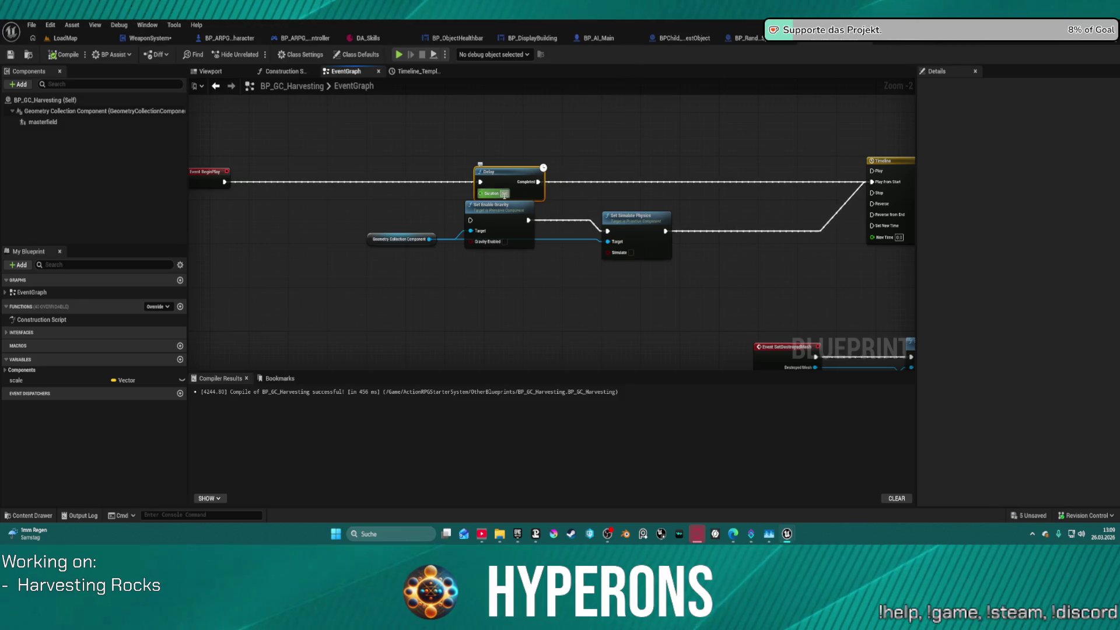
type("3")
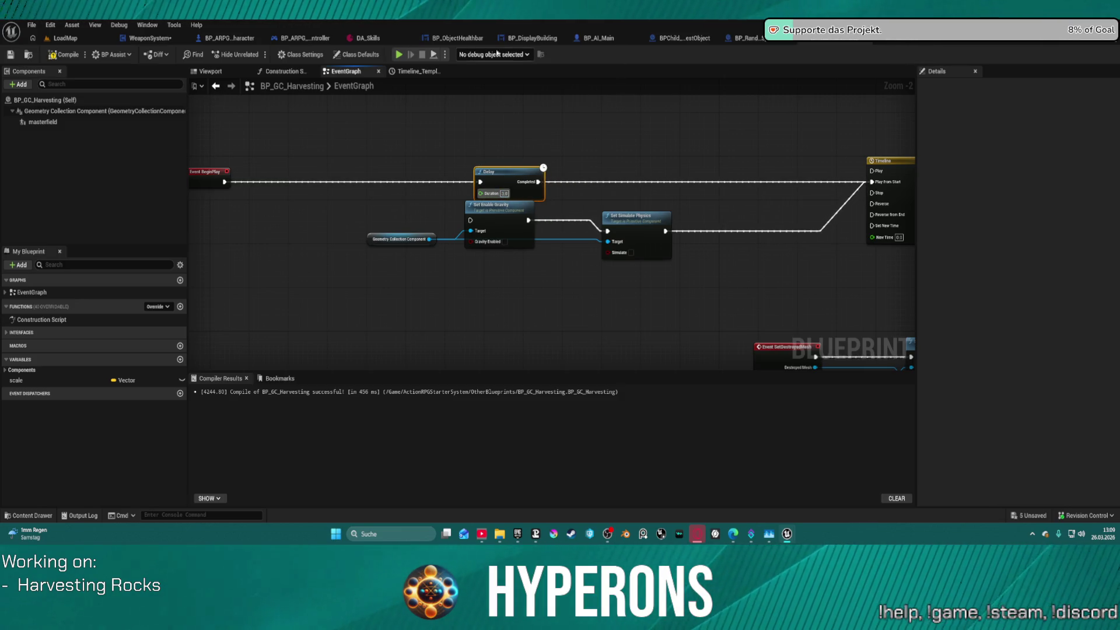
left_click_drag(213, 177, 433, 182)
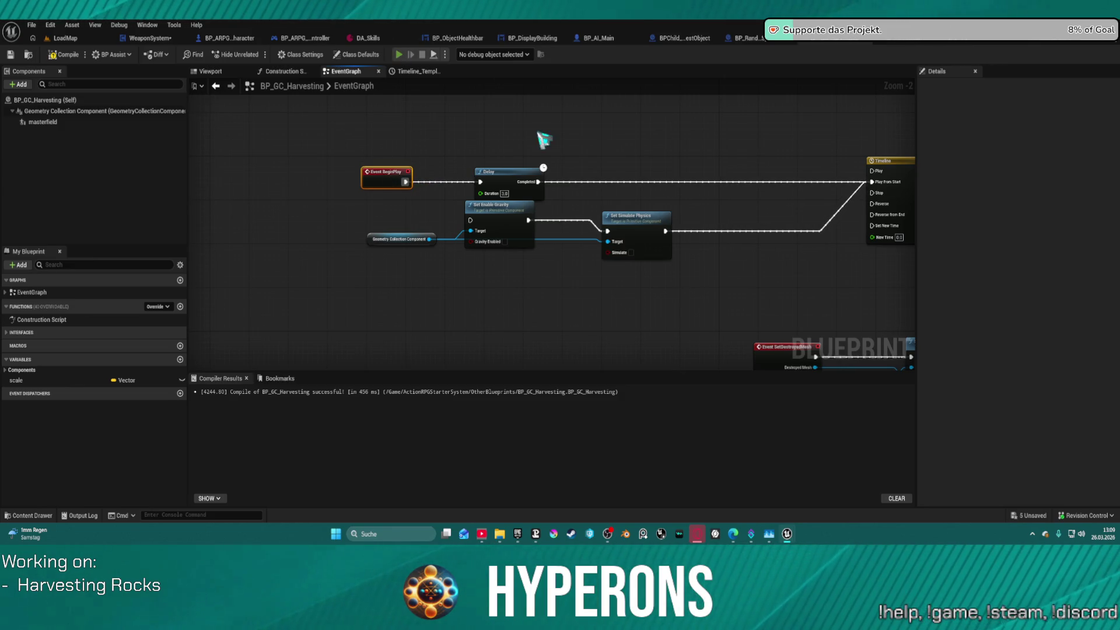
key("alt+p")
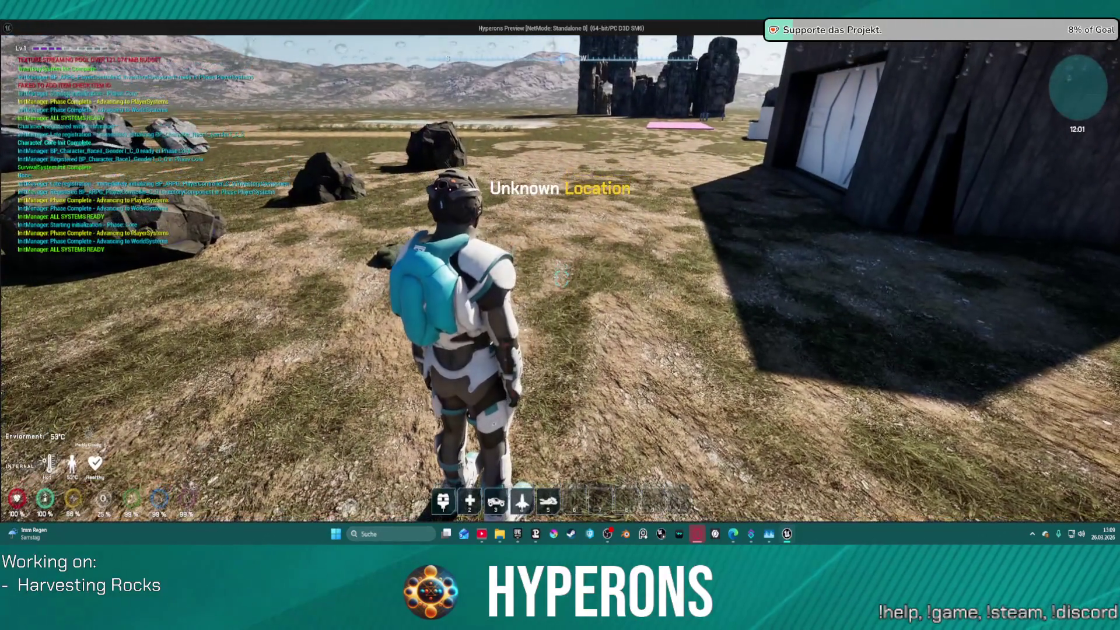
Equip the Harvester from the inventory and laser the large rock
key("i")
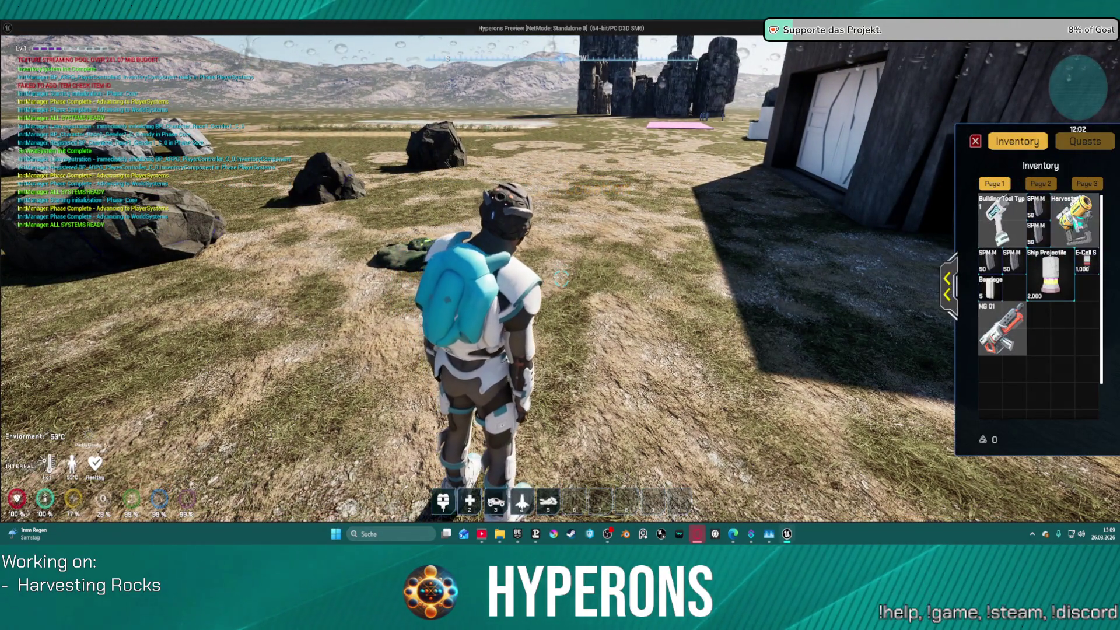
double_click(1075, 221)
left_click(976, 141)
left_click(561, 279)
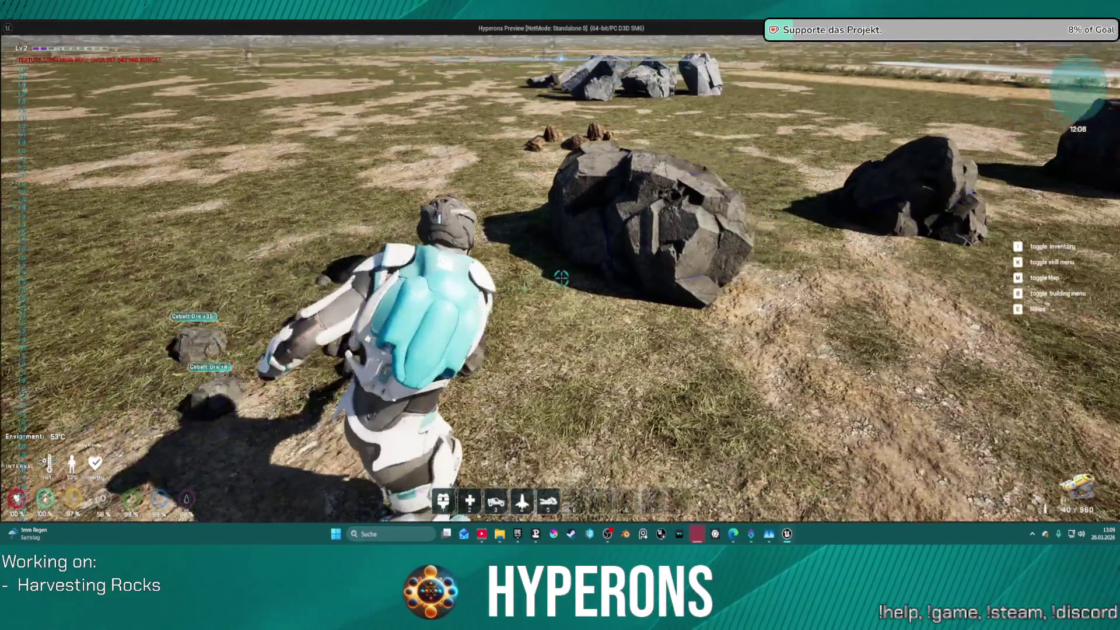
left_click(561, 278)
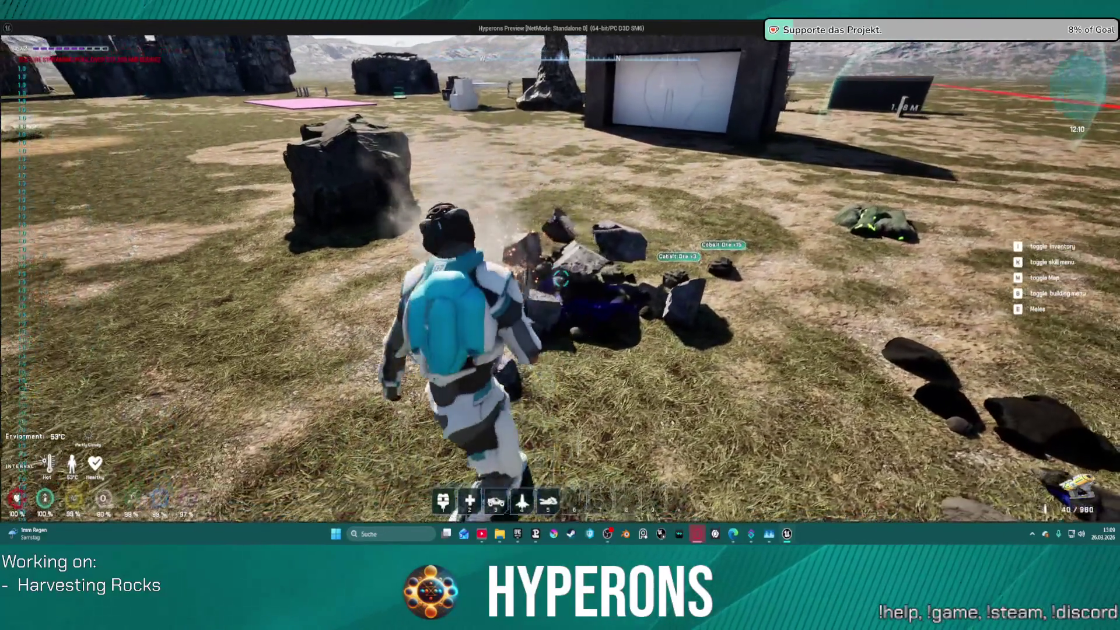
Walk past the ore pile to the glowing rock and fire the laser at it
key("w")
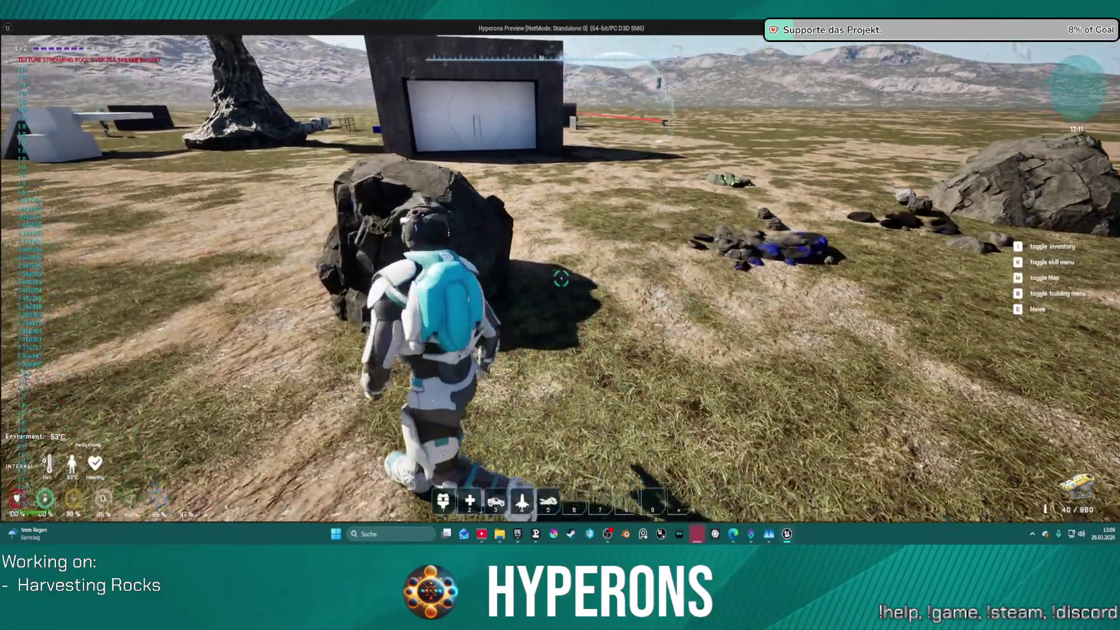
key("w")
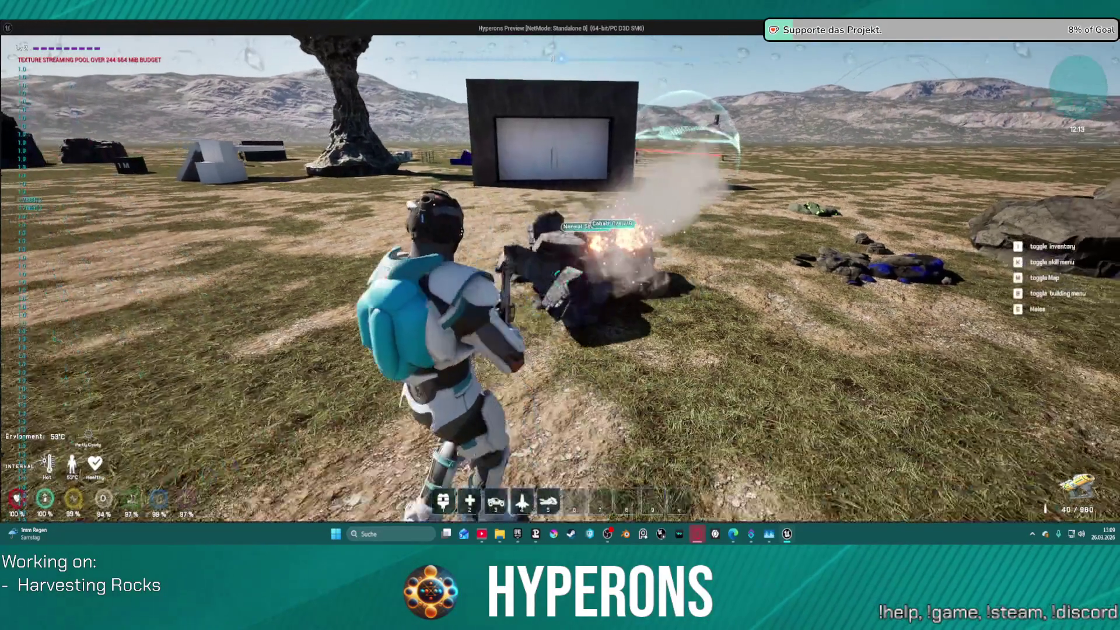
key("s")
key("s")
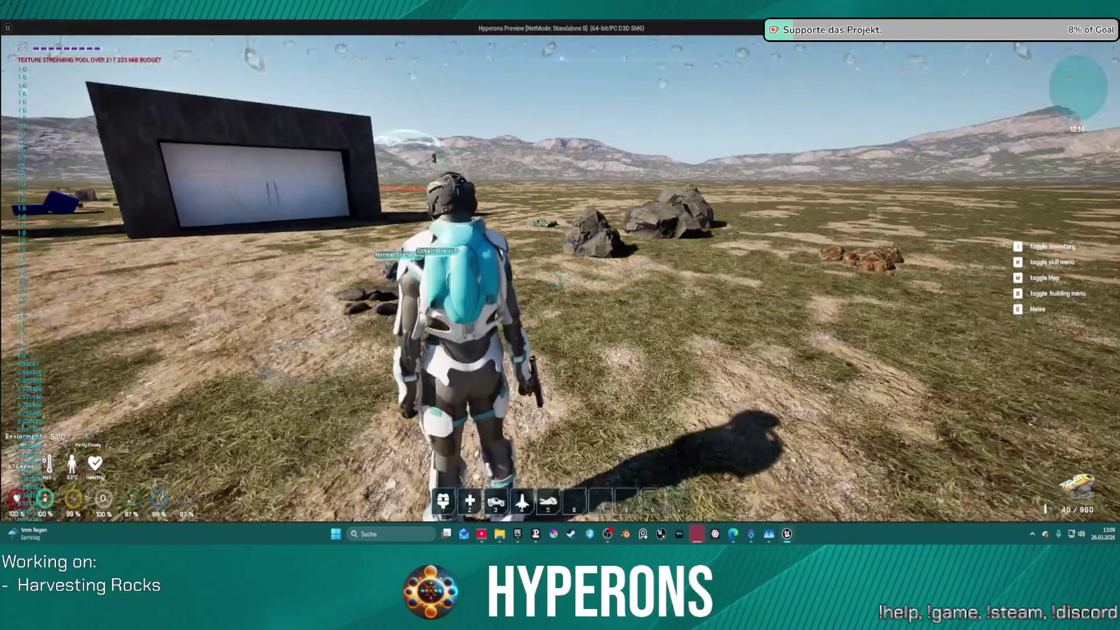
key("w")
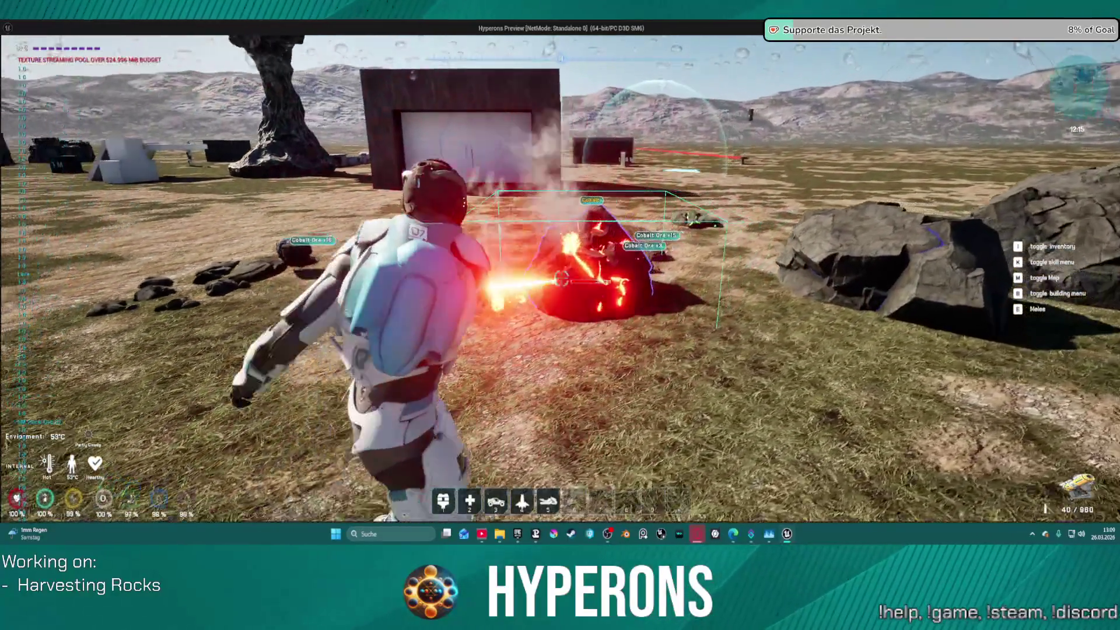
key("a")
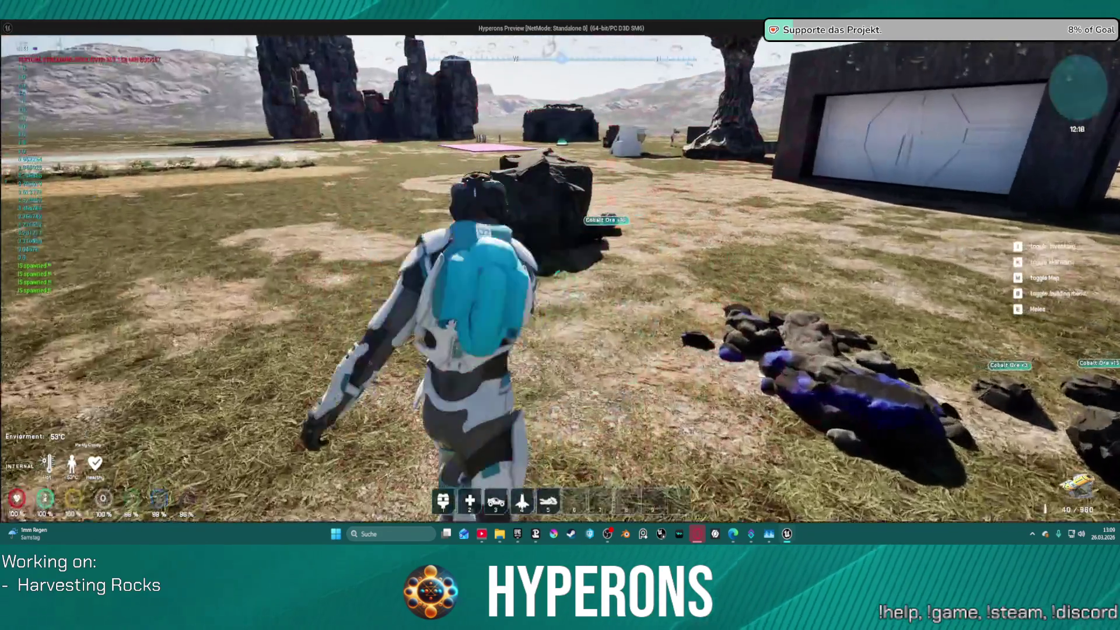
left_click(560, 280)
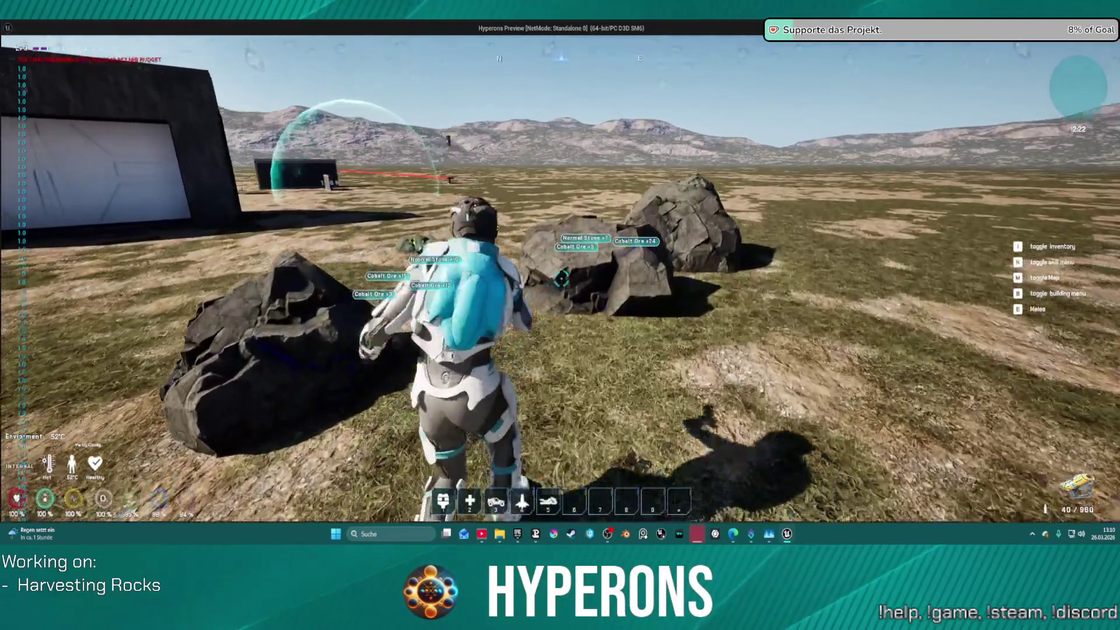
Laser the rock cluster and the big boulder, then walk across the ore drops
left_click(561, 278)
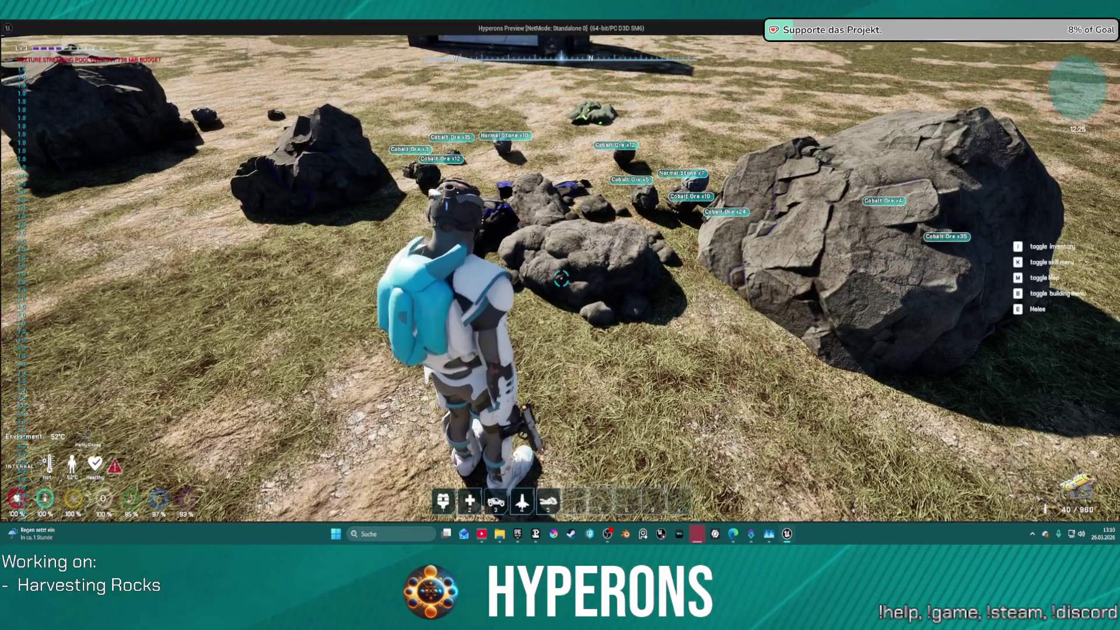
left_click(707, 302)
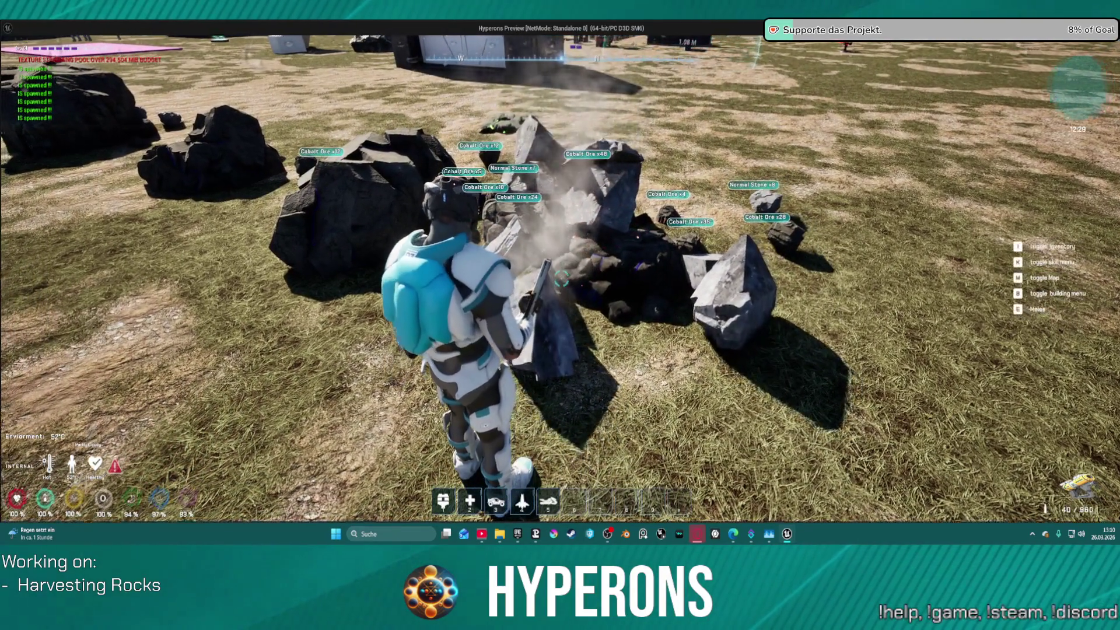
key("s")
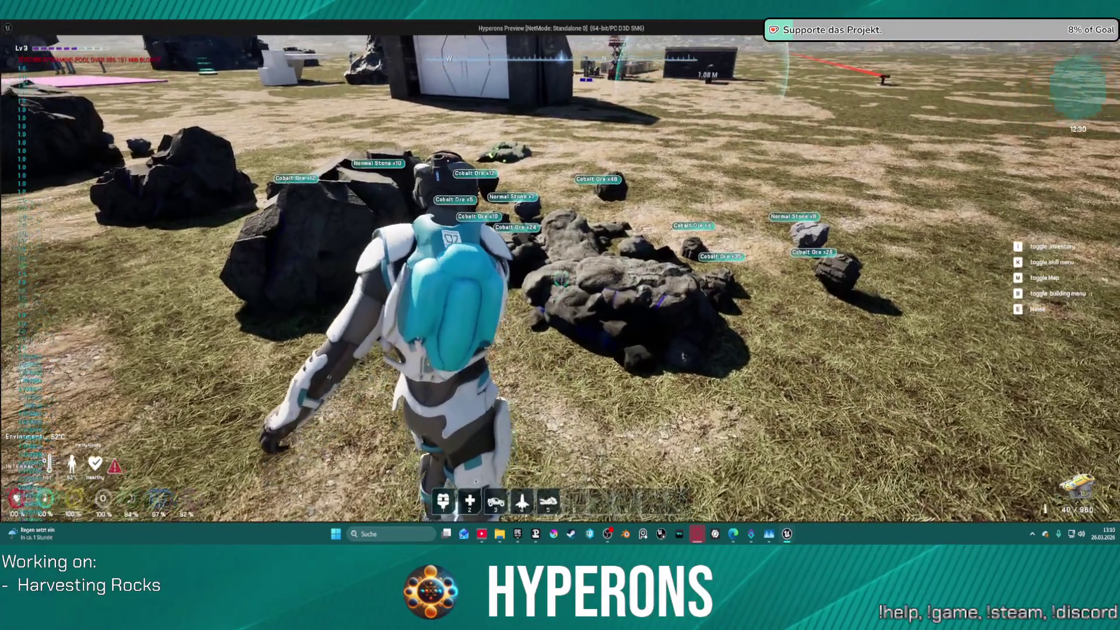
key("w")
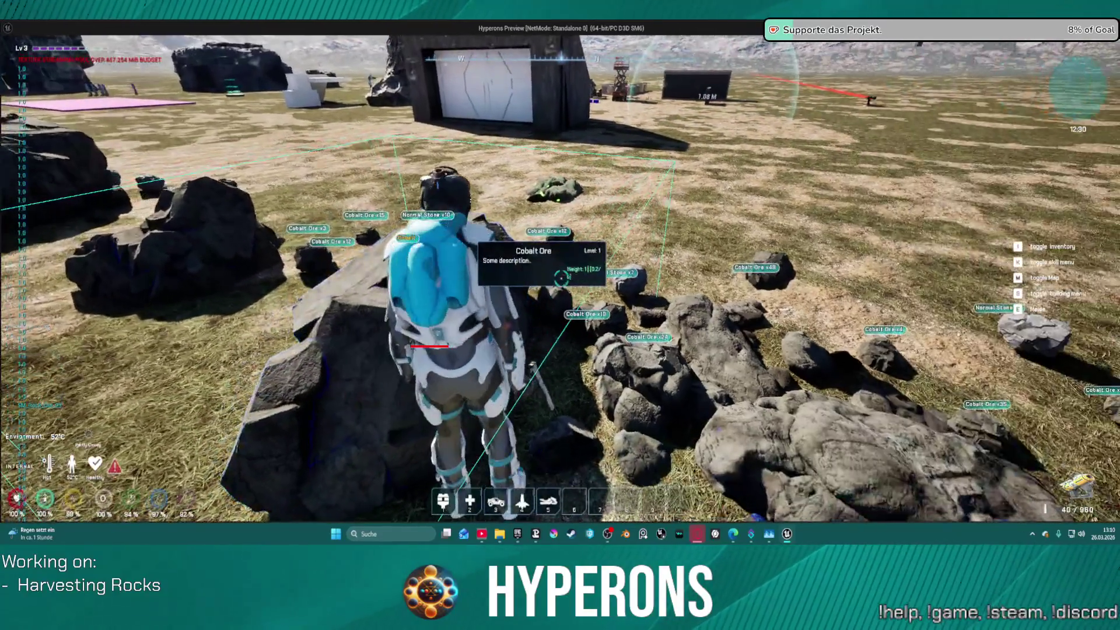
key("w")
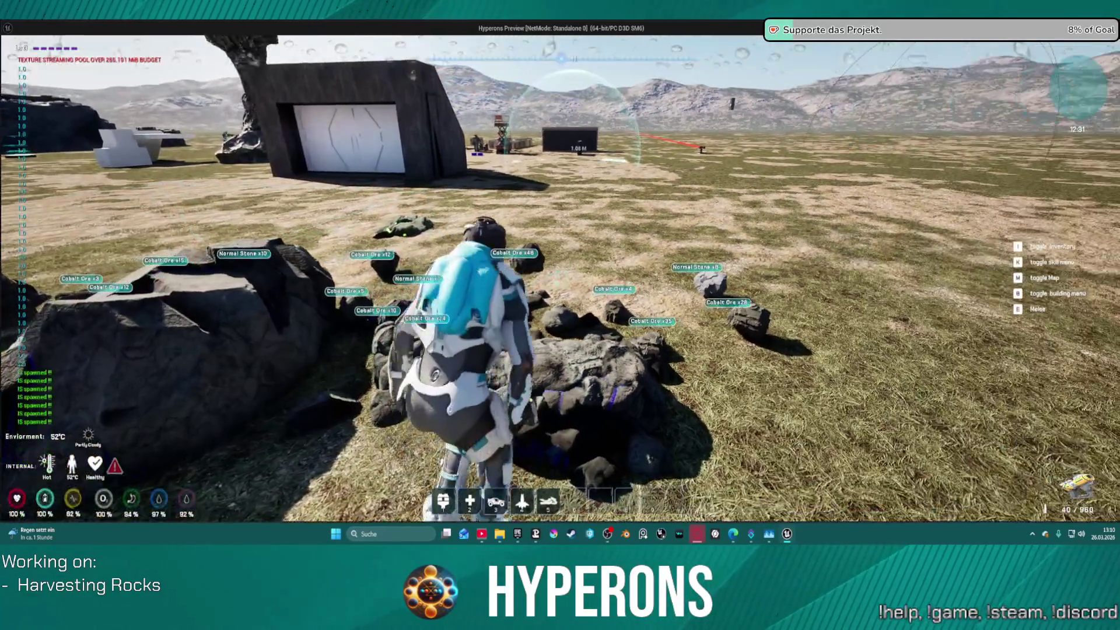
key("s")
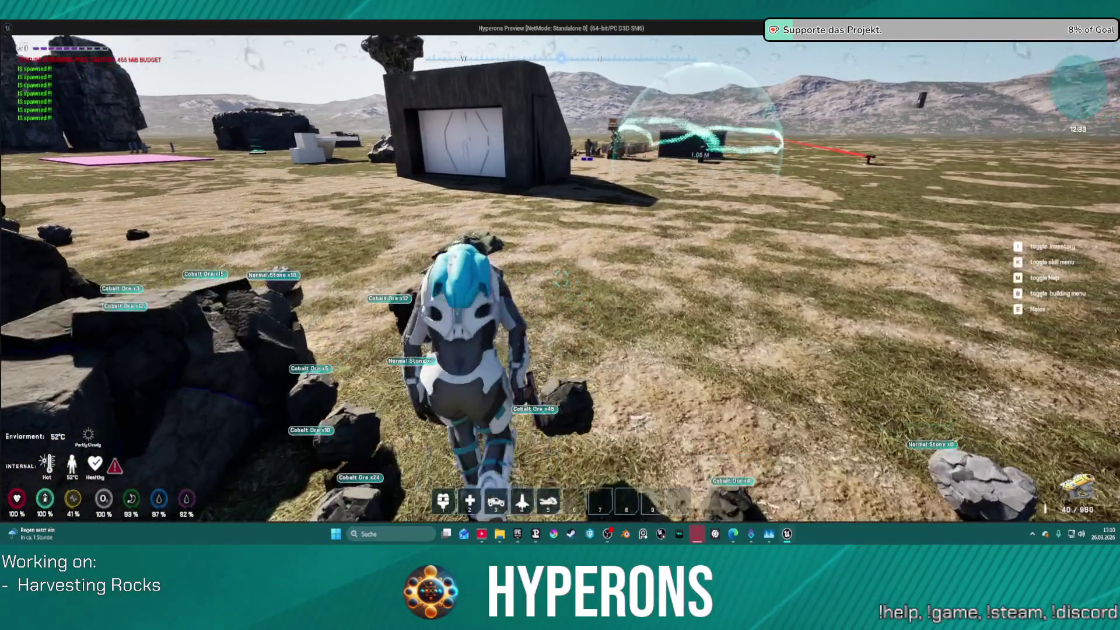
Walk to the stone building, jetpack onto its wall, then up onto the rock spire
key("w")
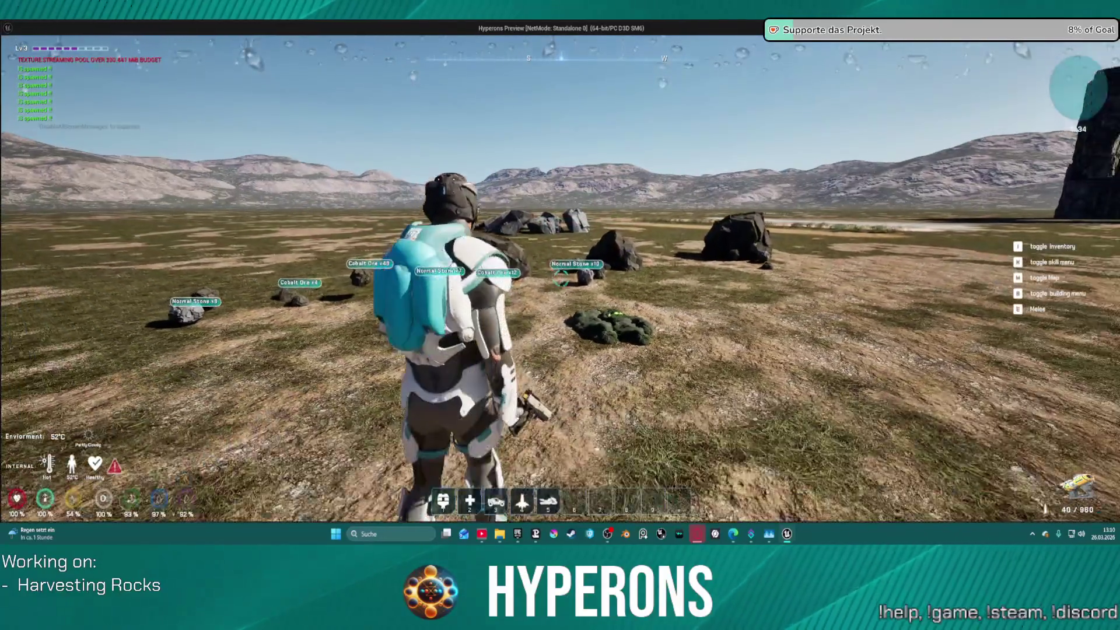
key("w")
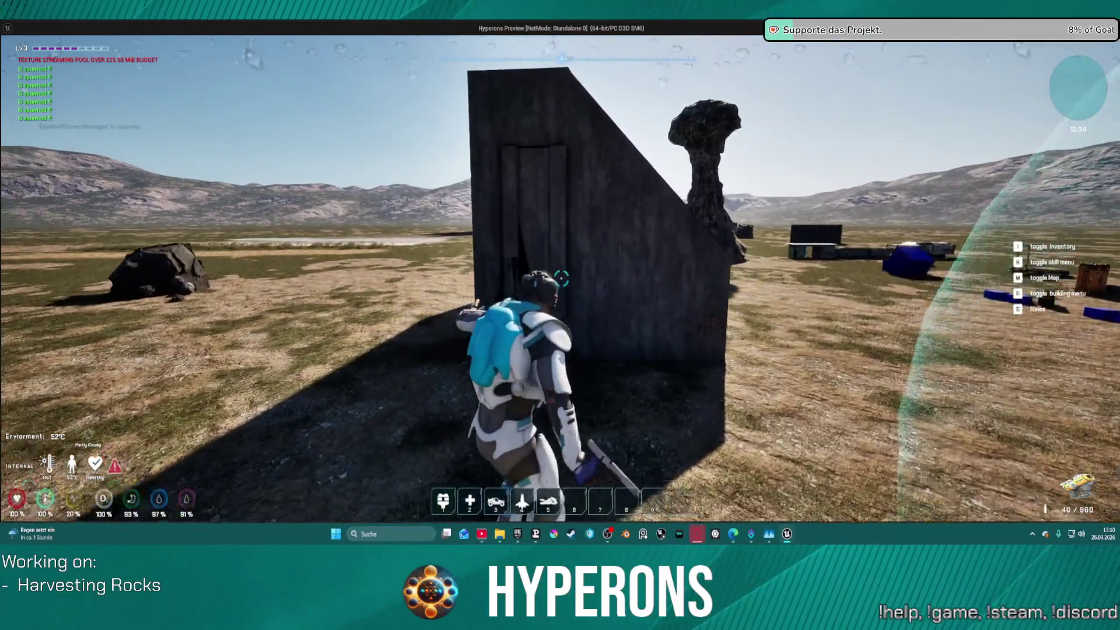
key("w")
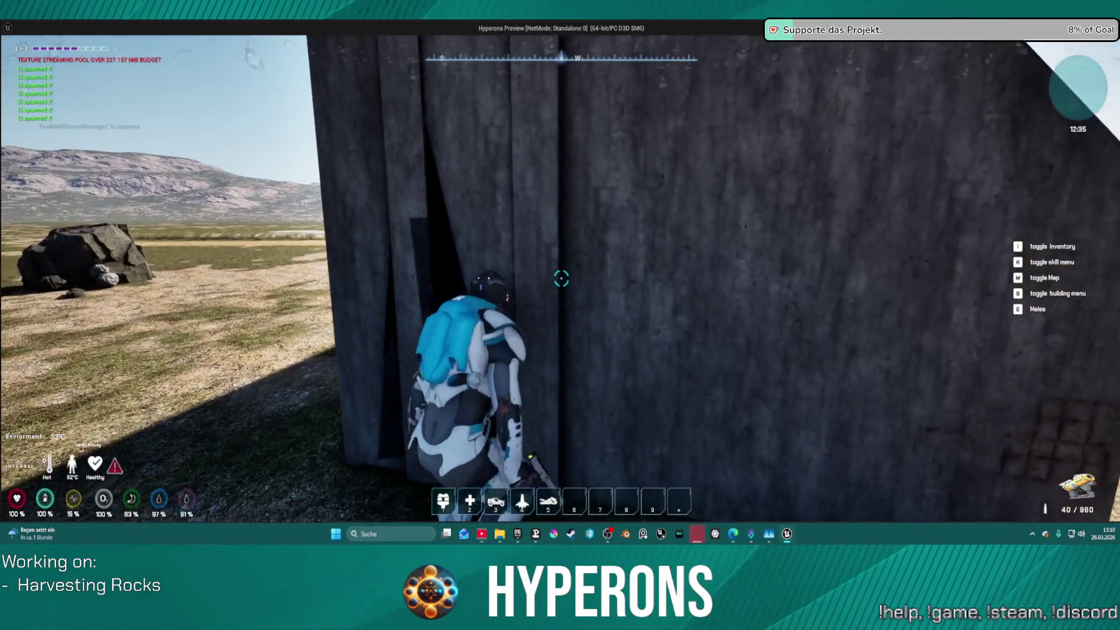
key("space")
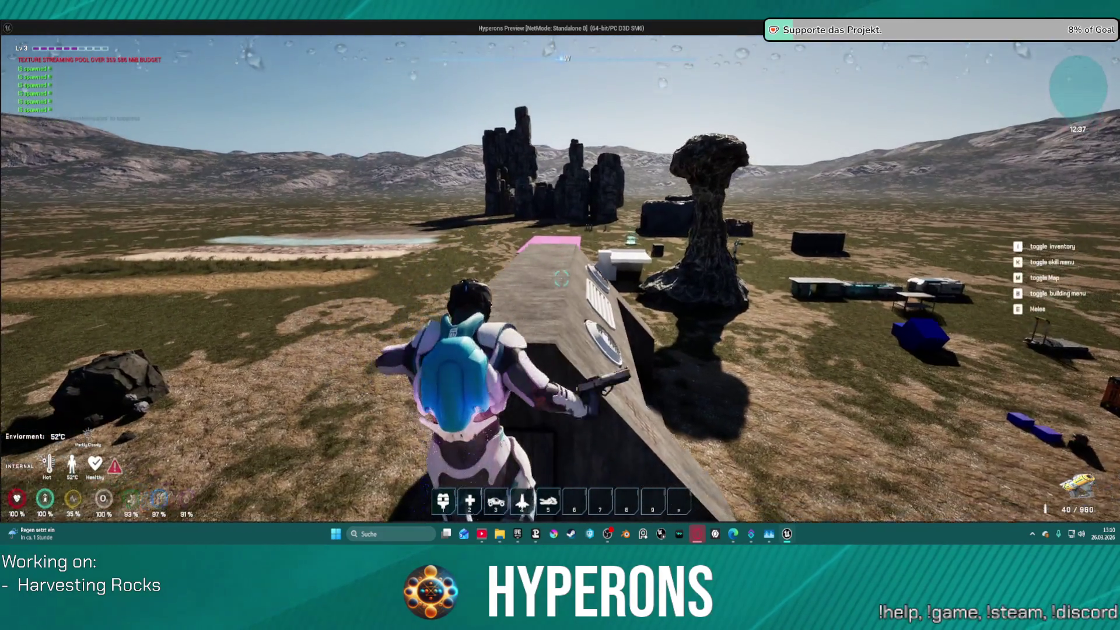
key("w")
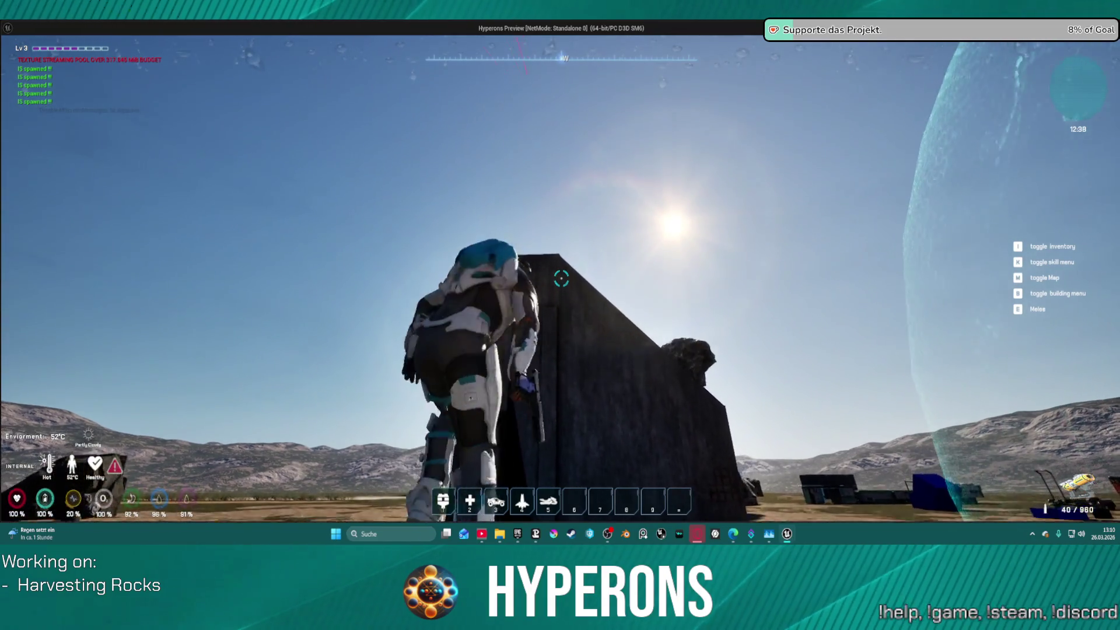
key("space")
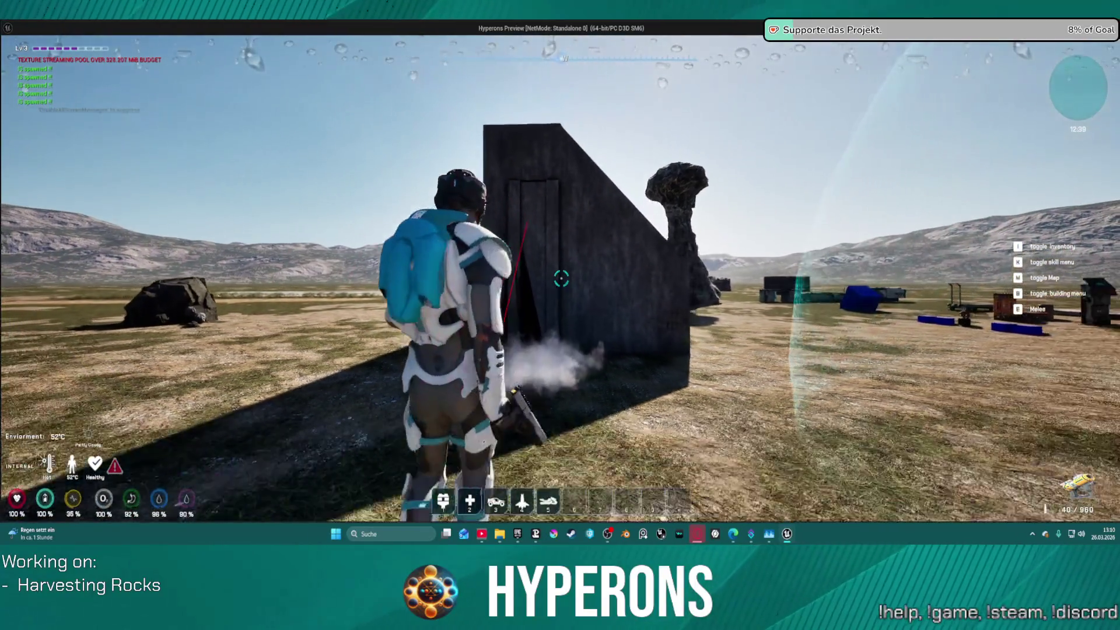
key("space")
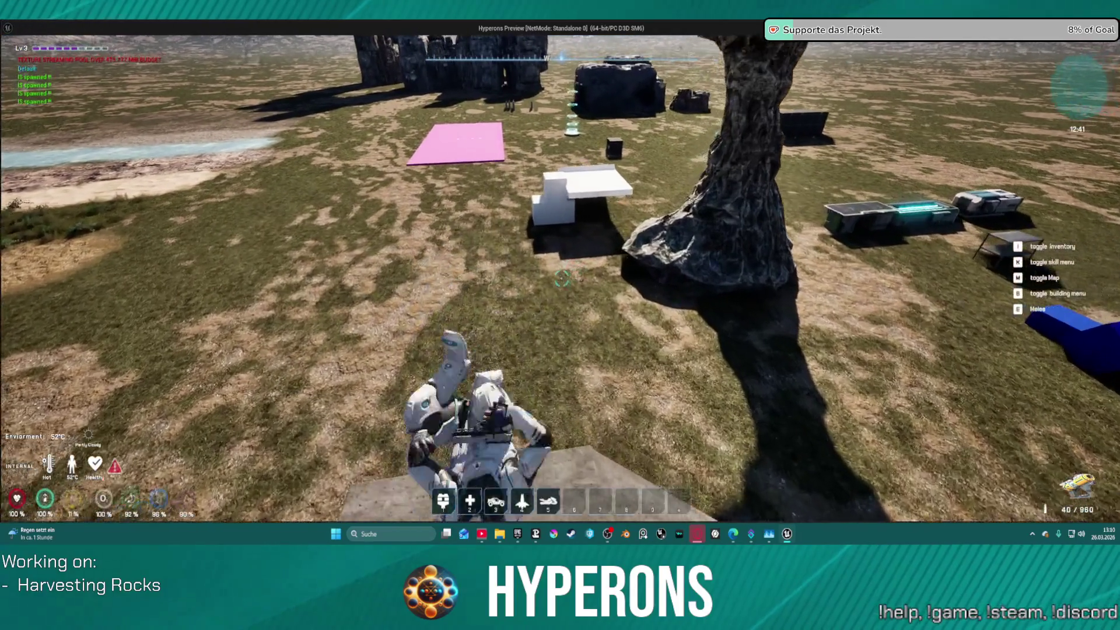
key("s")
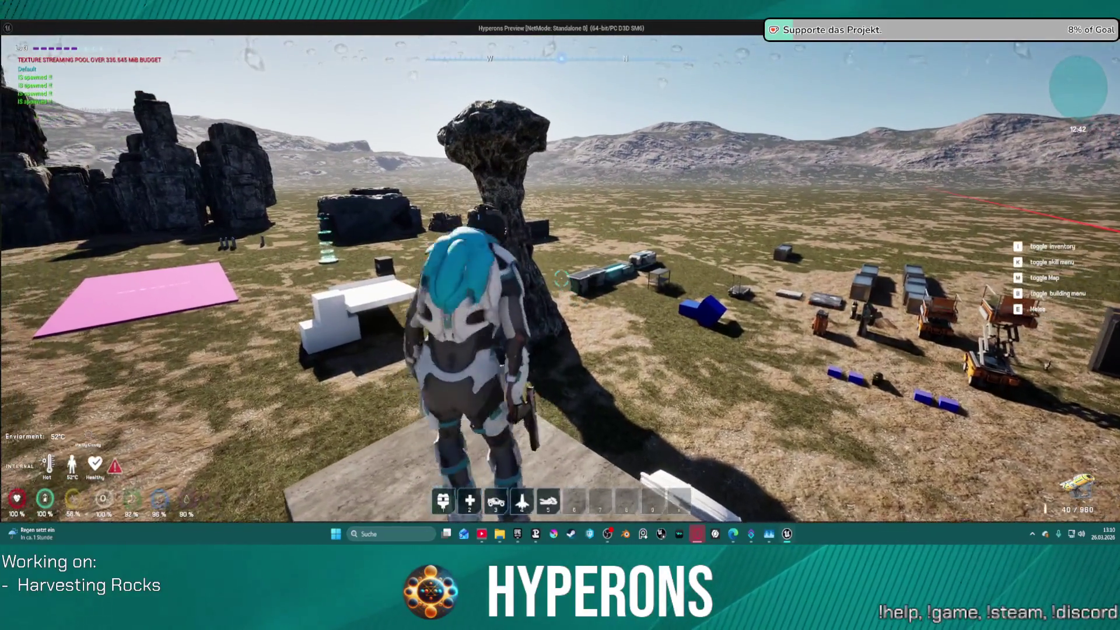
key("space")
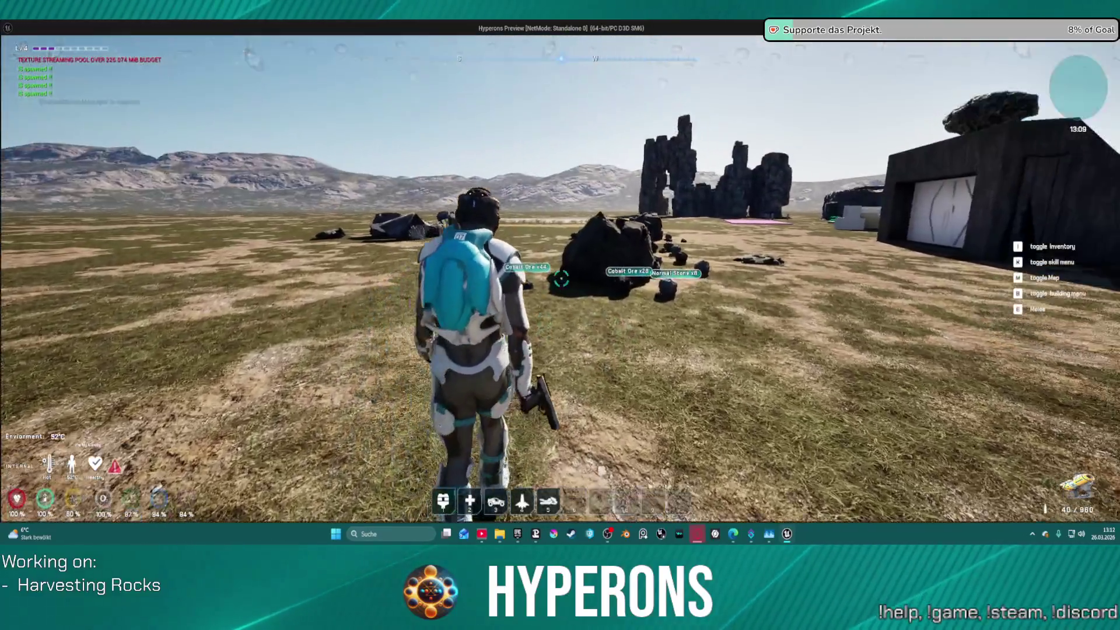
Keep the harvesting laser on rocks, including one near the hangar, until they burst into ore
left_click(561, 278)
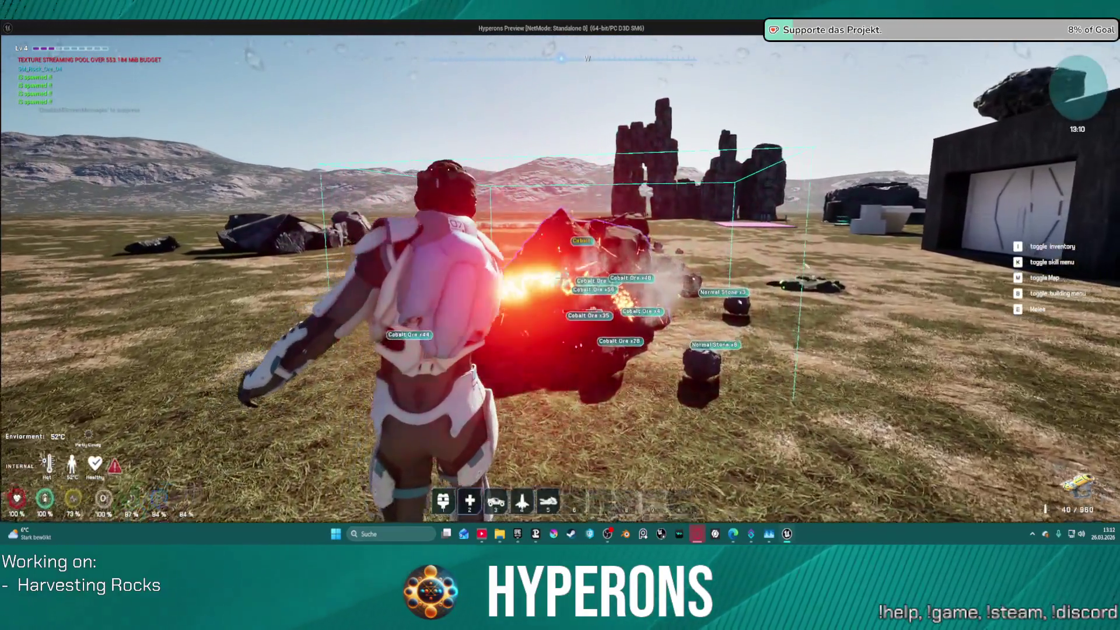
left_click_drag(561, 279, 561, 278)
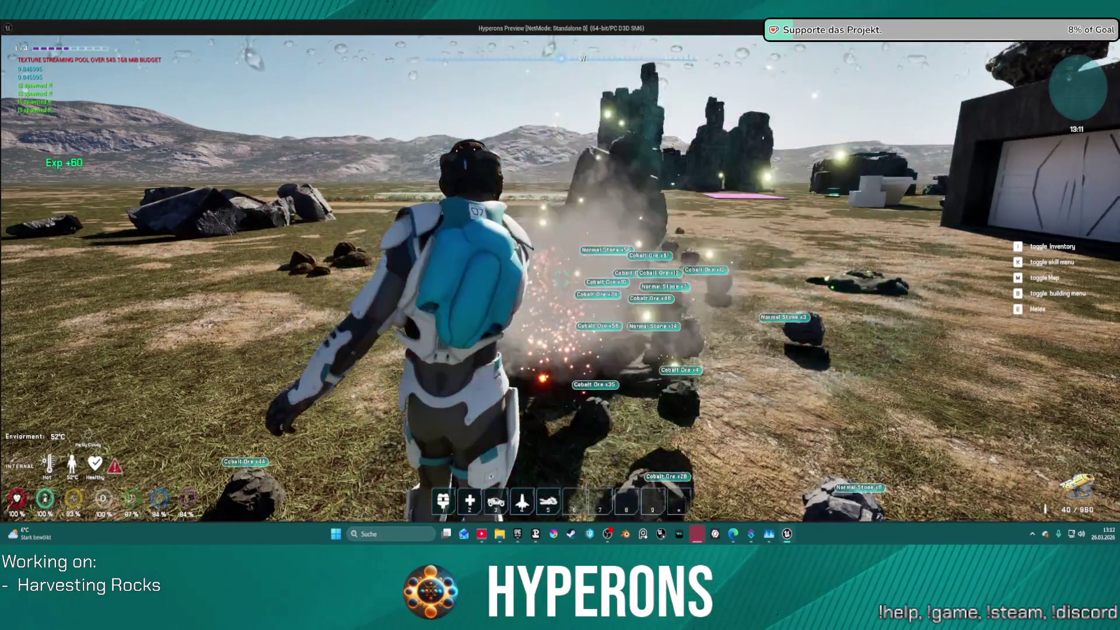
key("w")
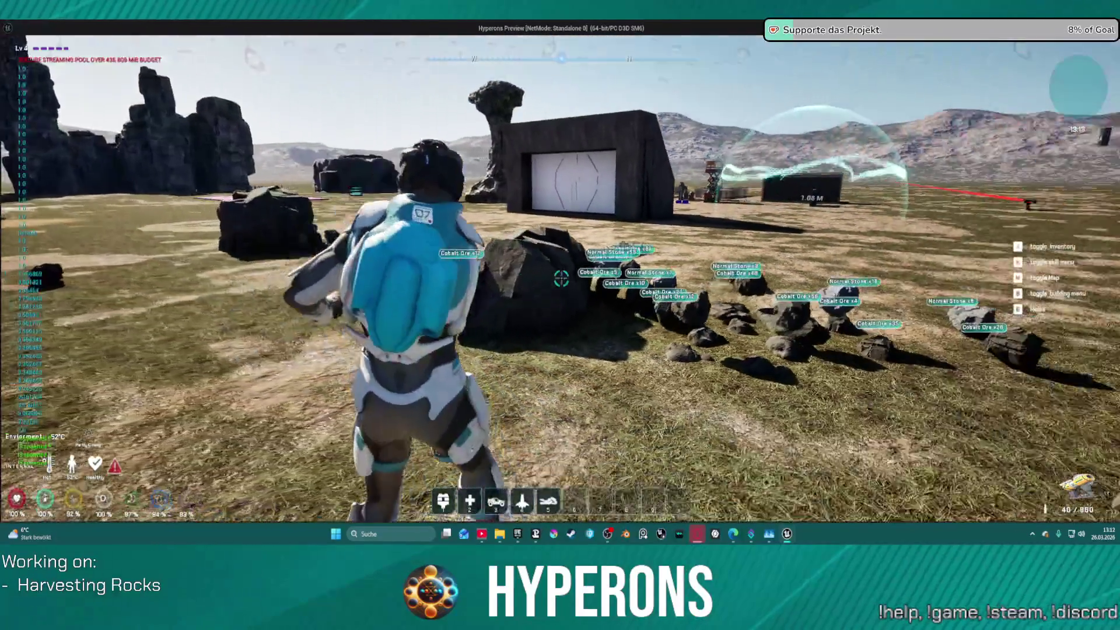
left_click_drag(561, 279, 561, 279)
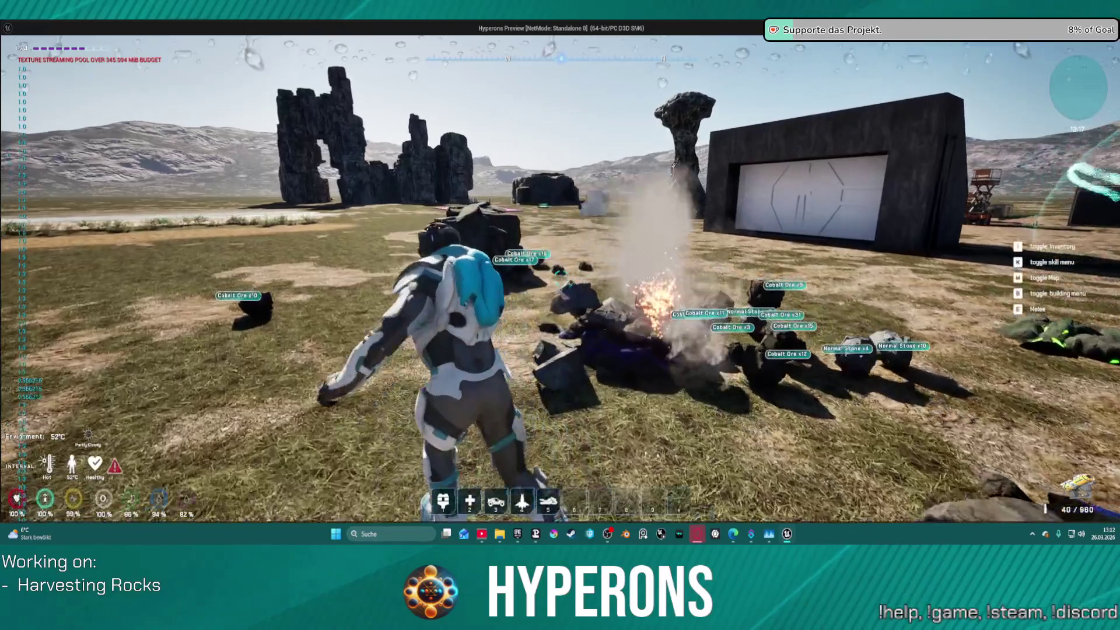
left_click_drag(561, 279, 561, 279)
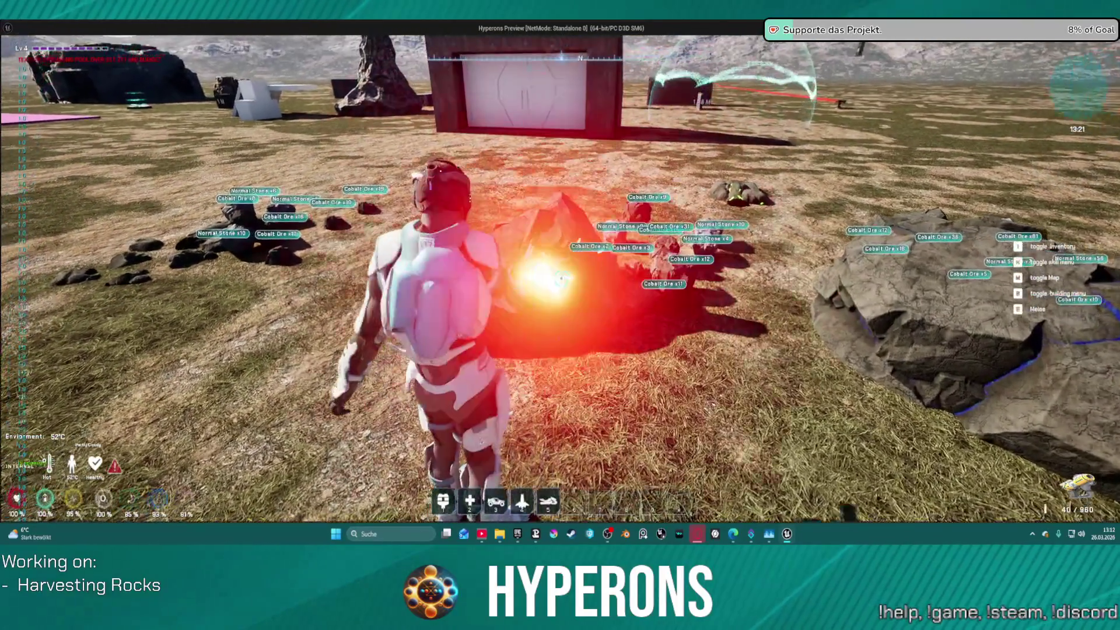
left_click_drag(561, 279, 561, 279)
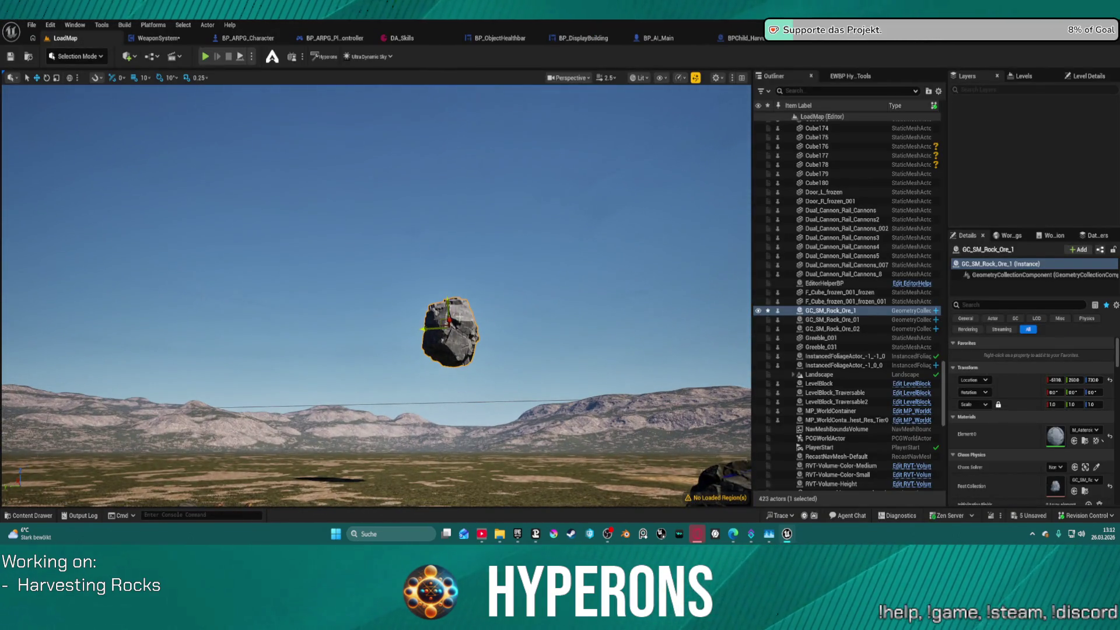
Delete GC_SM_Rock_Ore_1, then run a short play test checking the inventory before stopping
key("Delete")
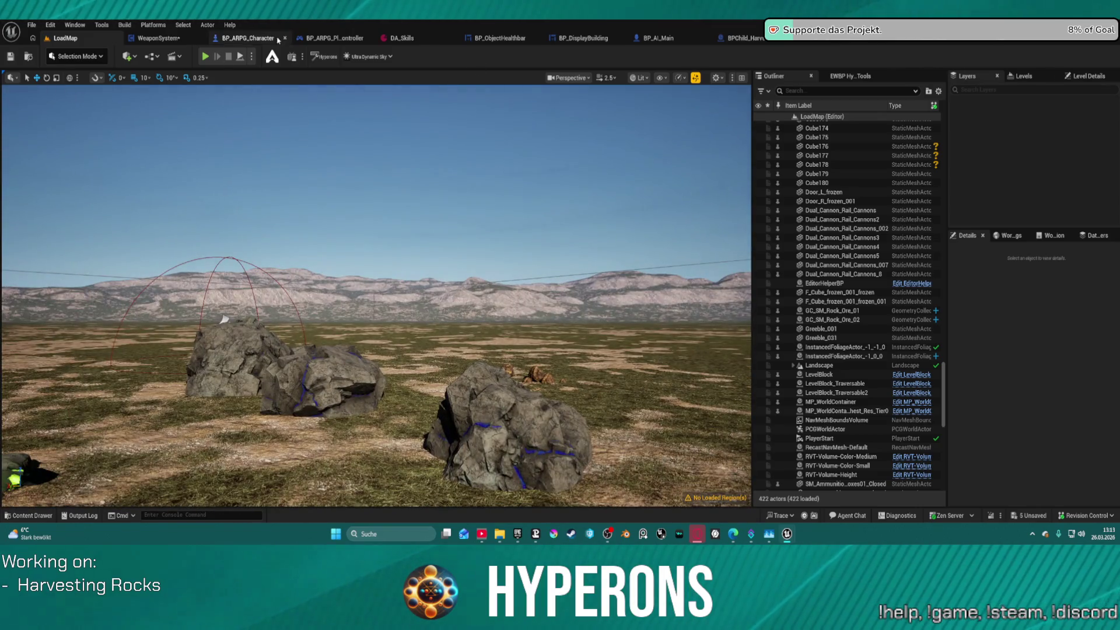
left_click(205, 57)
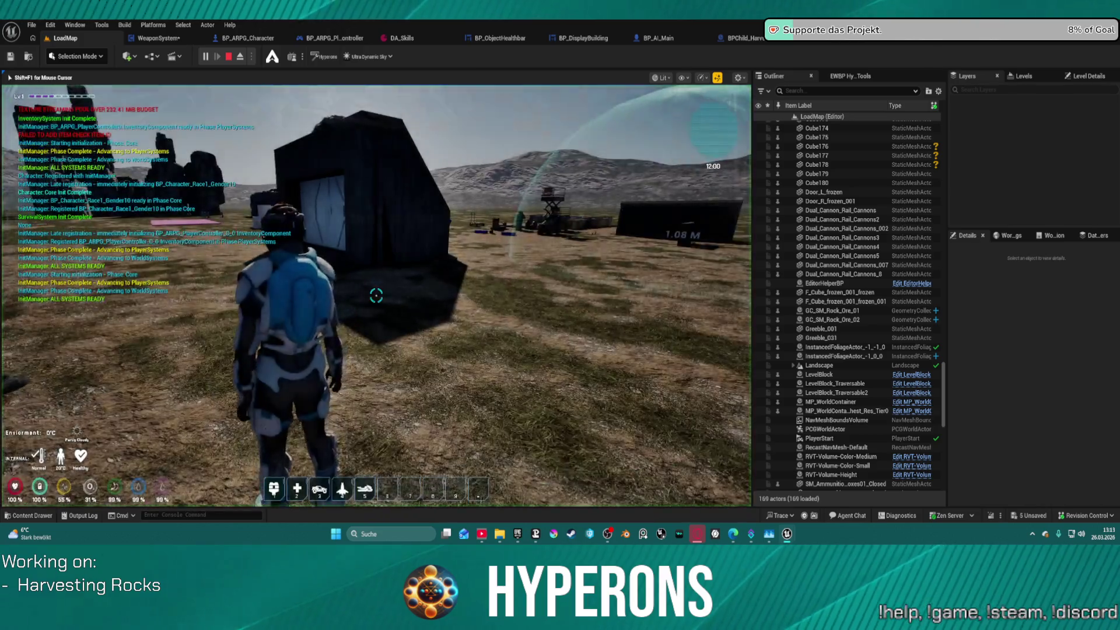
key("i")
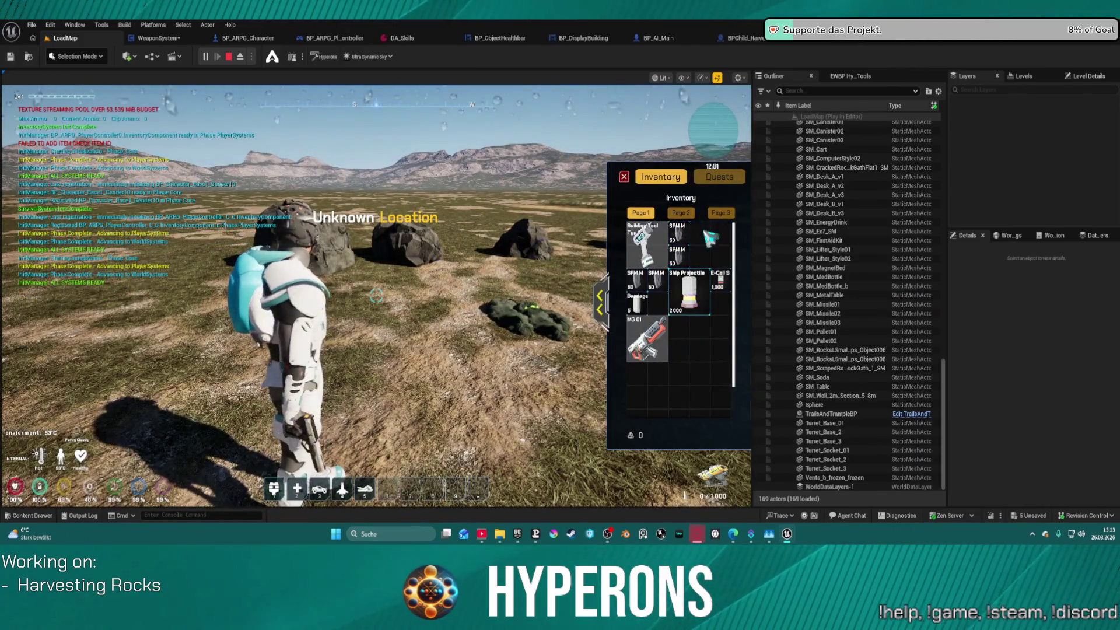
key("i")
key("w")
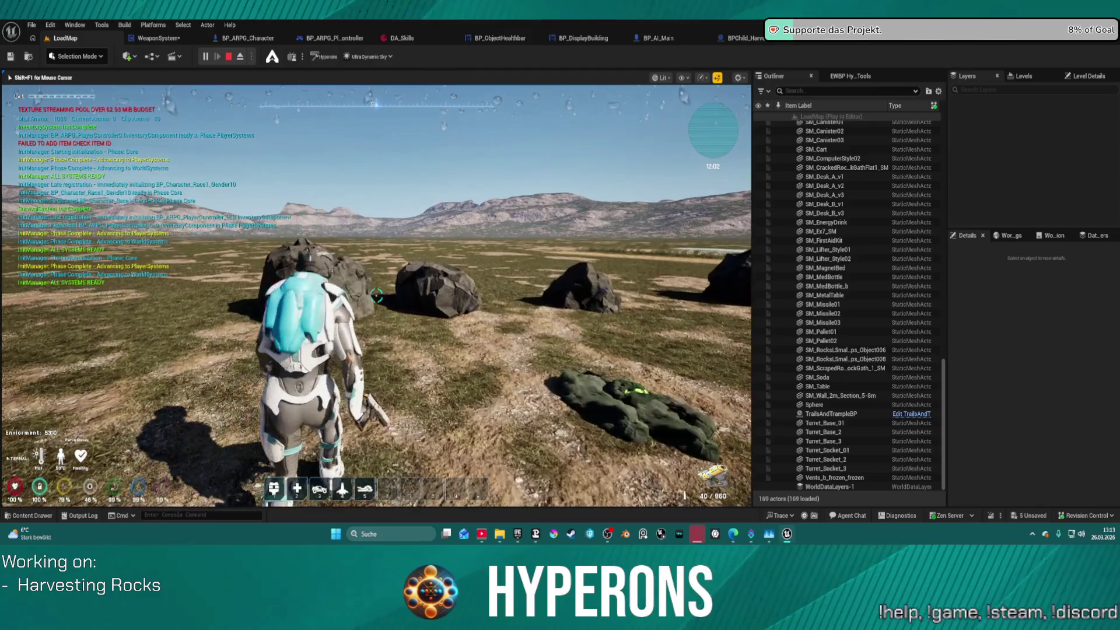
key("Escape")
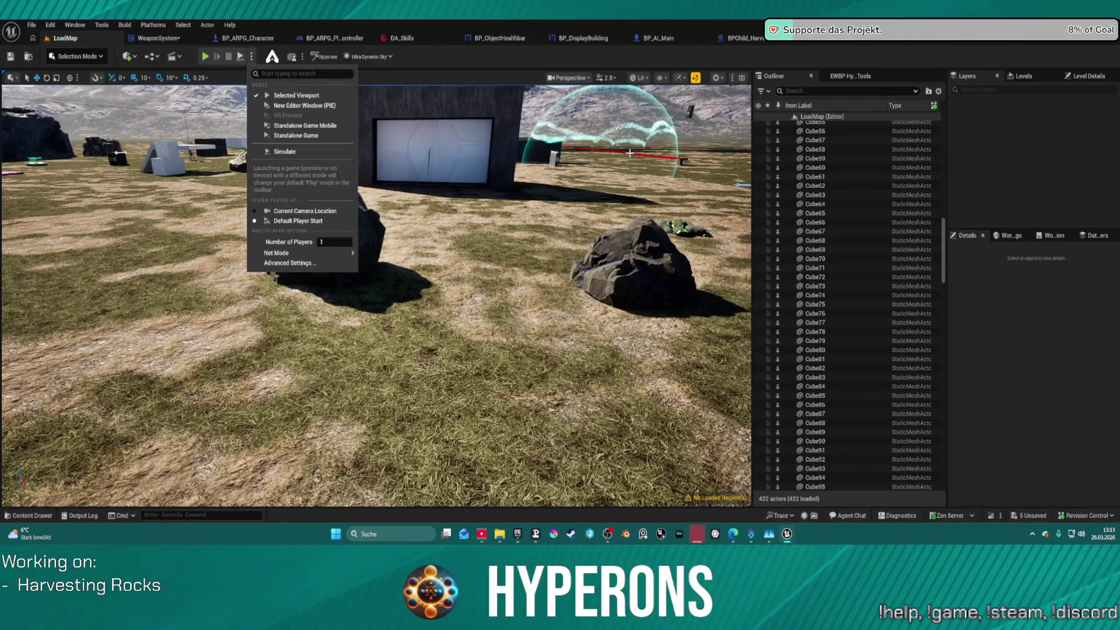
Save the level with Ctrl+S and launch Standalone Game from the Play options menu
key("ctrl+s")
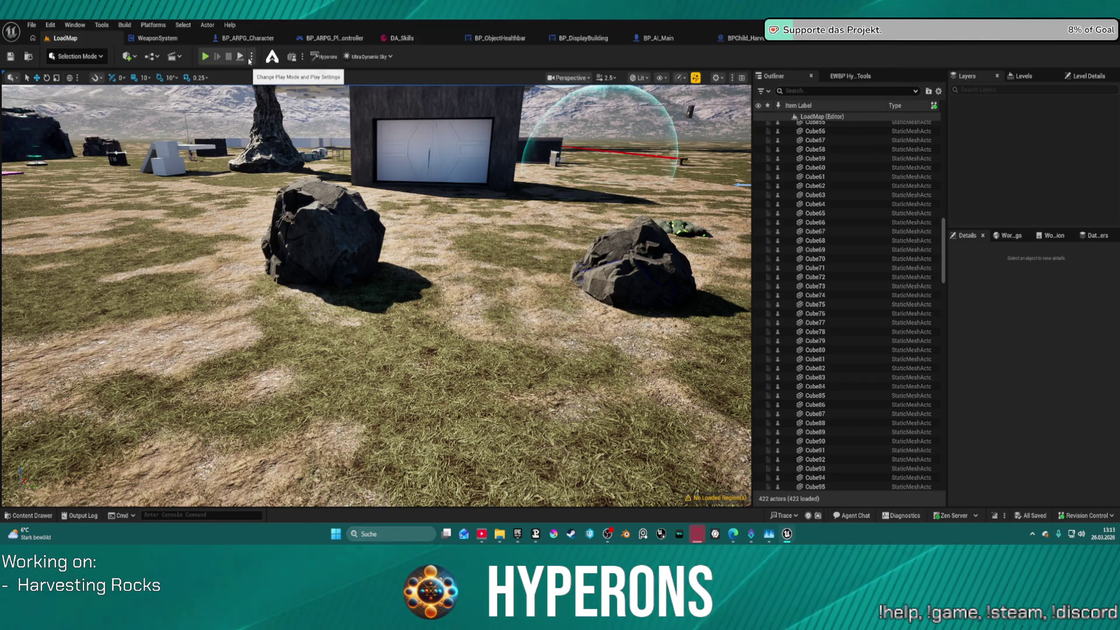
left_click(252, 57)
left_click(282, 136)
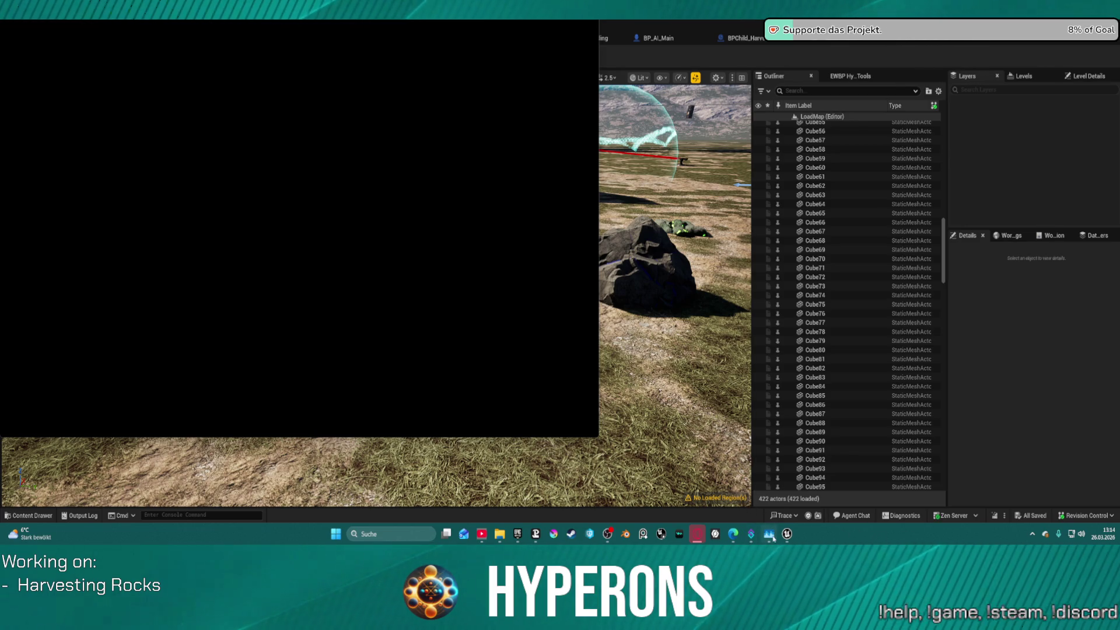
Close Task Manager from its taskbar preview and wait for the standalone game to load
mouse_move(770, 536)
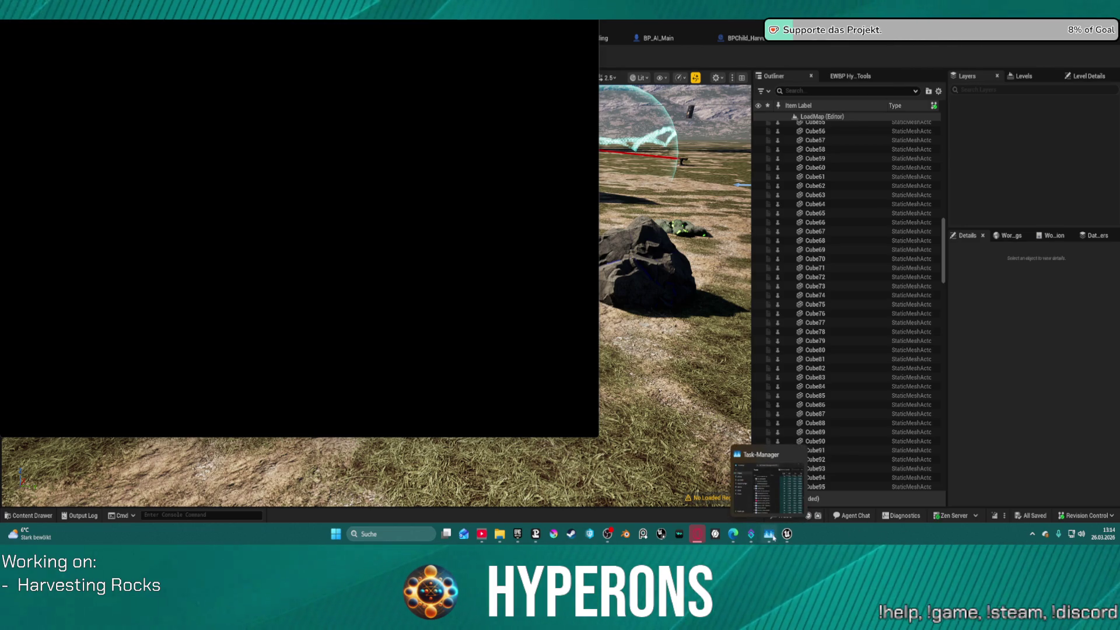
left_click(799, 455)
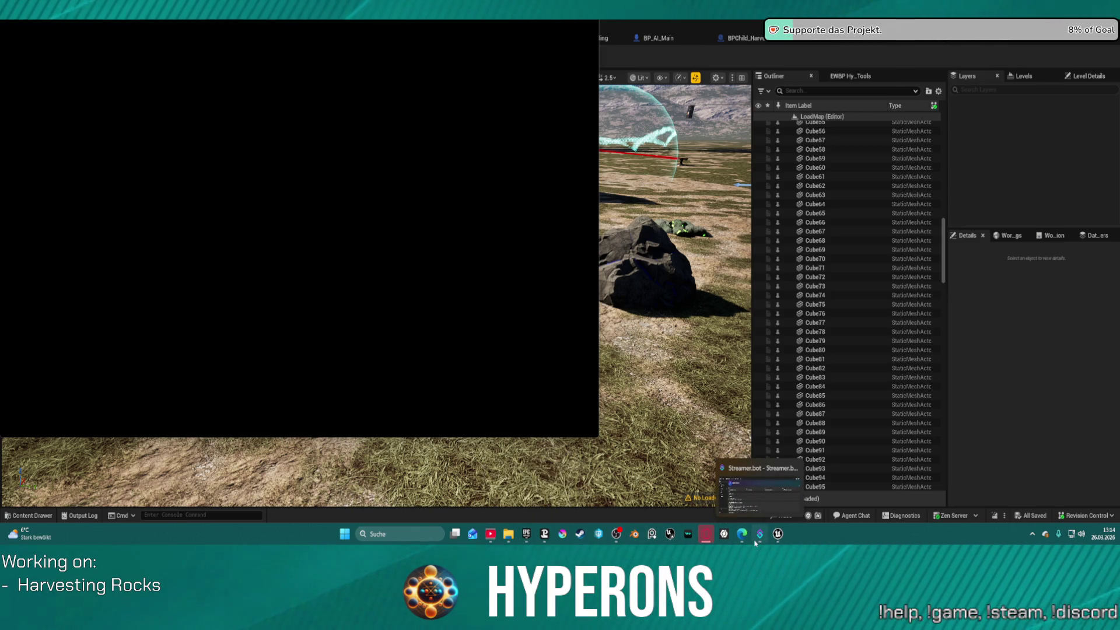
mouse_move(741, 535)
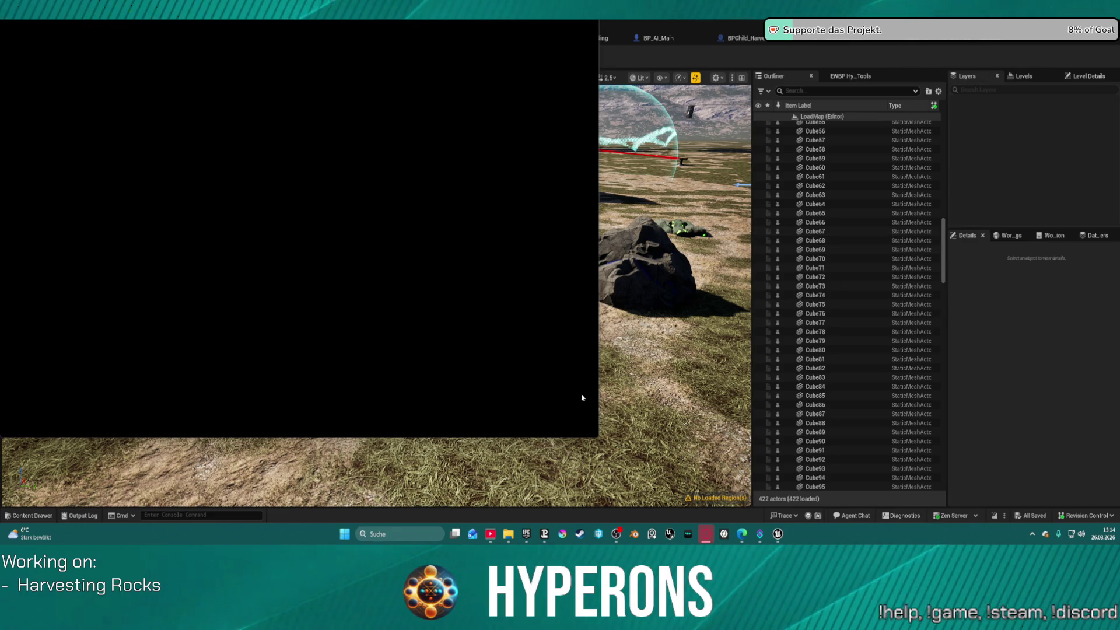
mouse_move(617, 537)
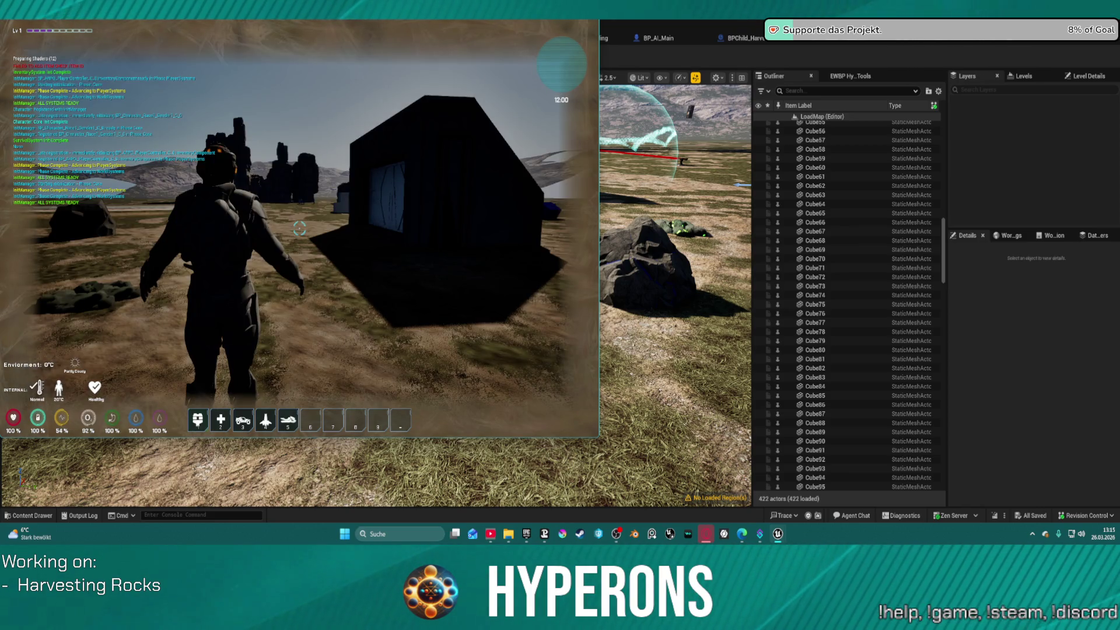
Set the game resolution to 1440p in the pause menu settings and resume
key("Escape")
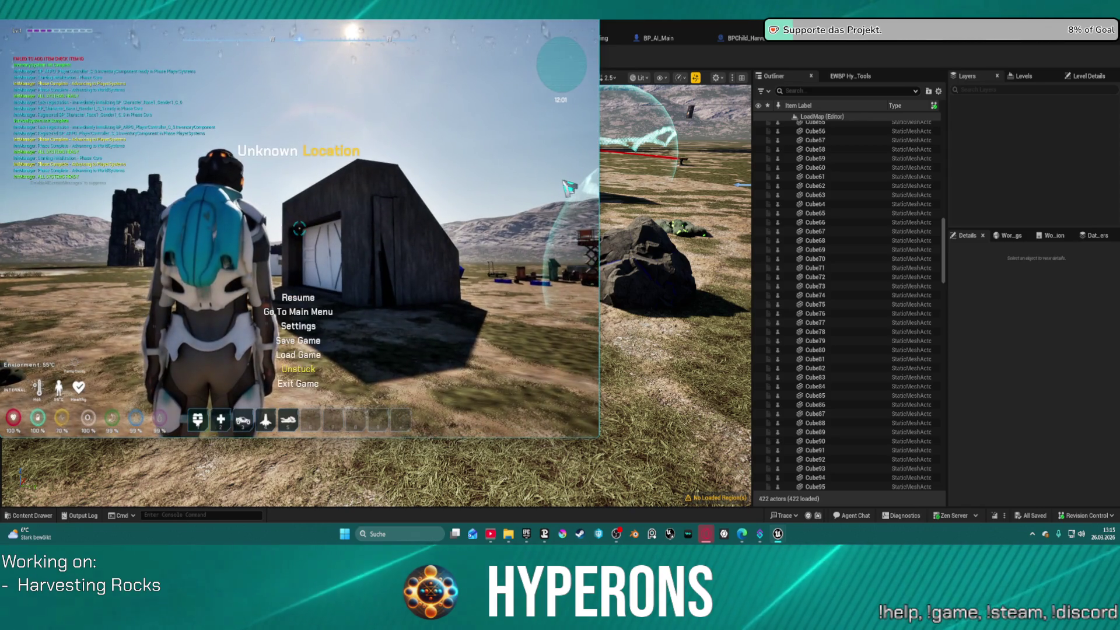
left_click(298, 326)
left_click(359, 161)
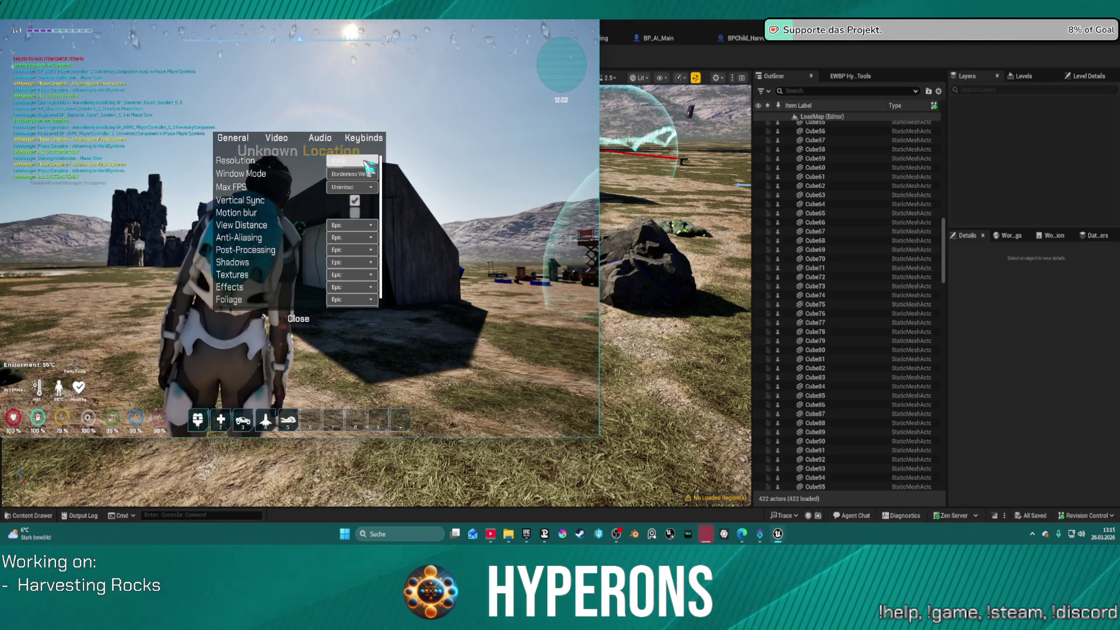
left_click(344, 186)
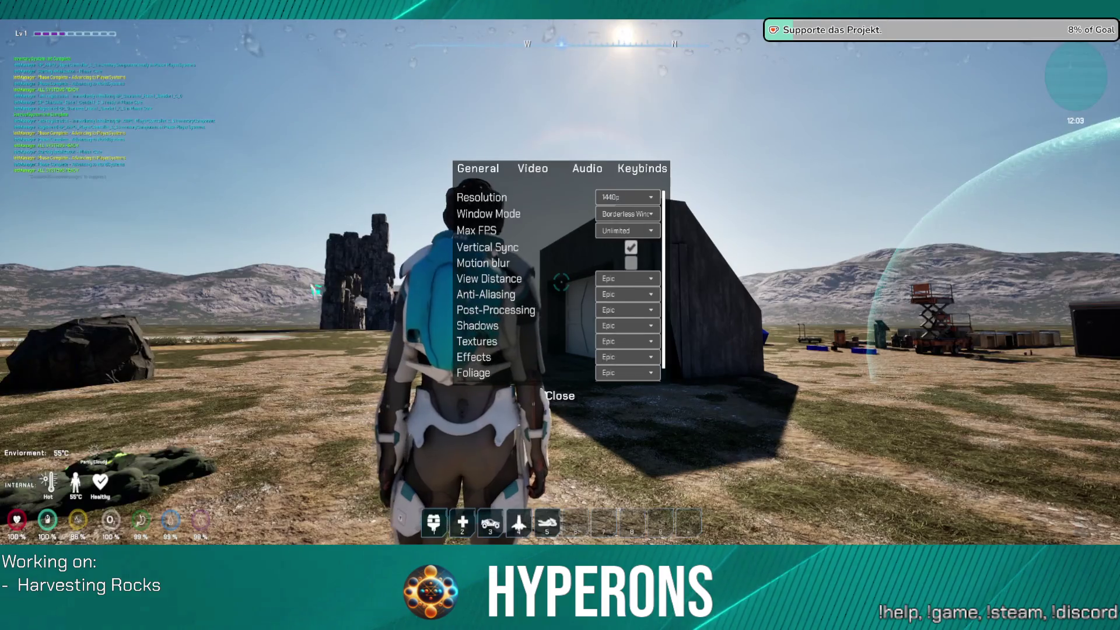
left_click(560, 396)
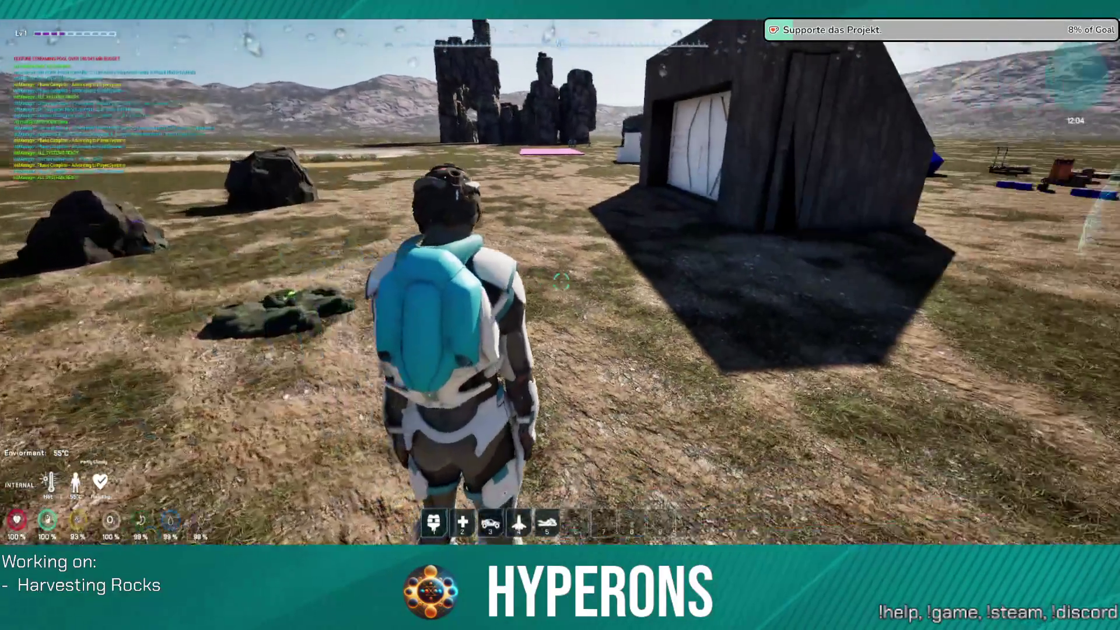
Walk past the building toward the rock formations and the pink pad
key("w")
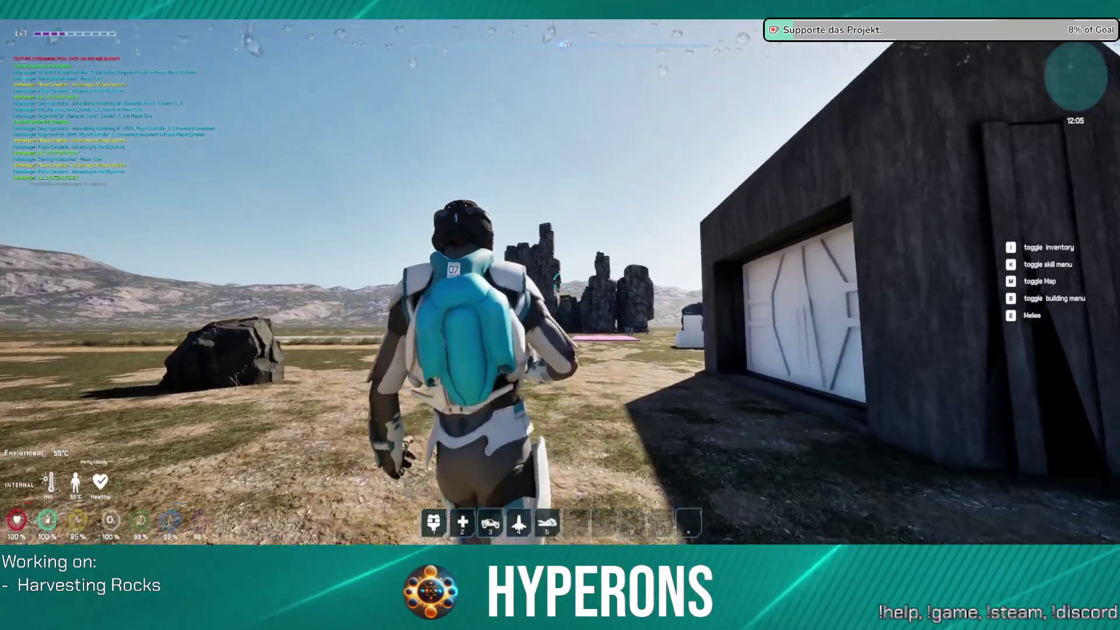
key("w")
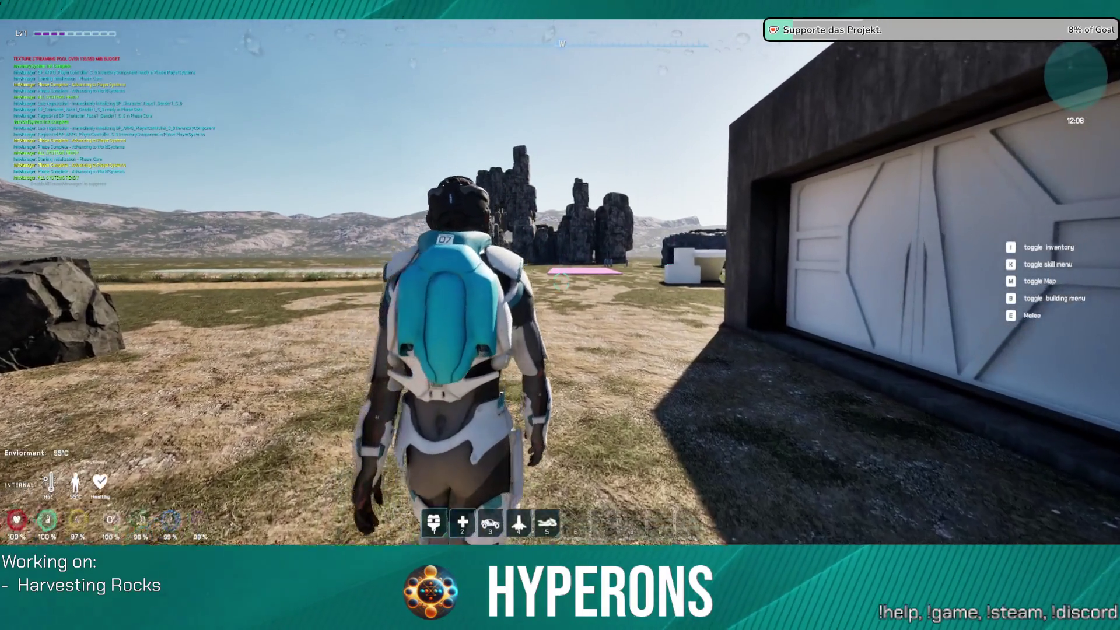
key("w")
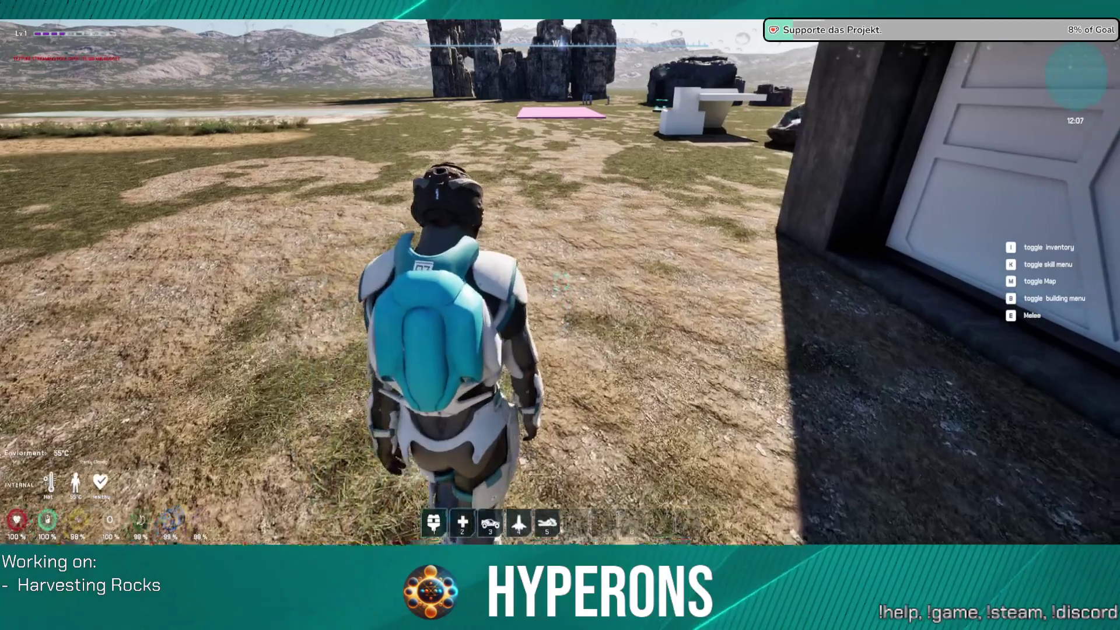
key("w")
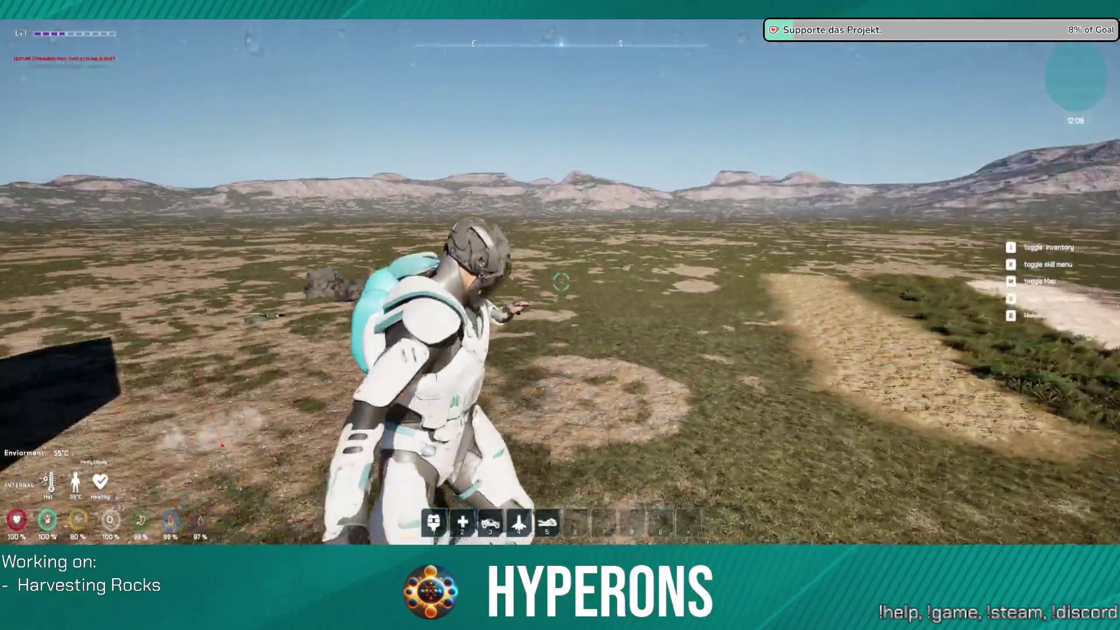
Equip the Harvester from the inventory, walk to a rock, and aim and fire the laser at it
key("i")
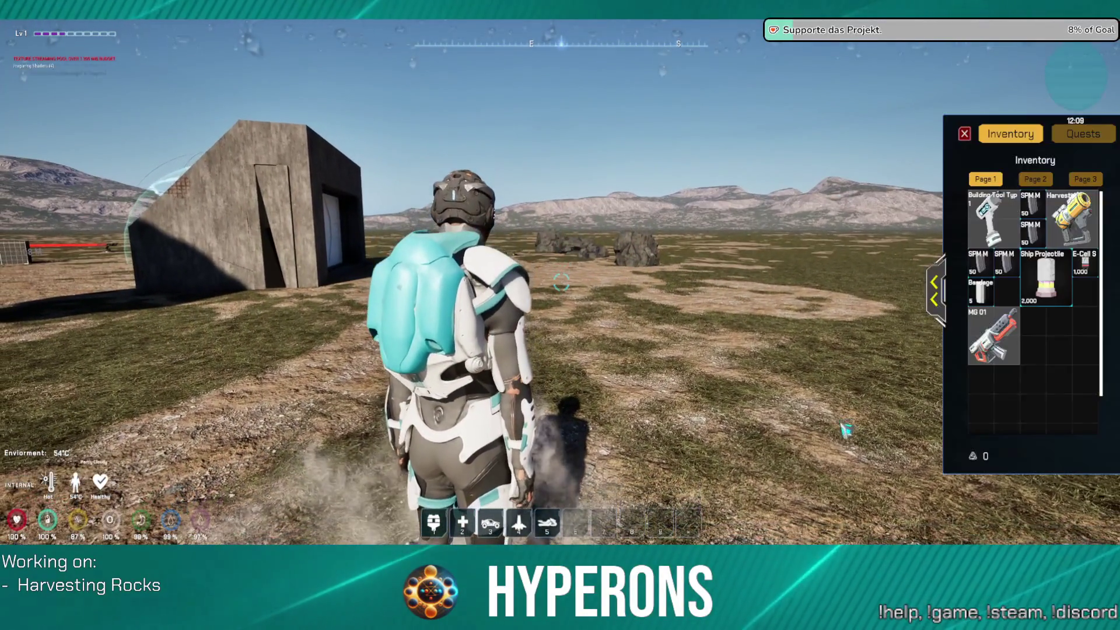
double_click(1072, 219)
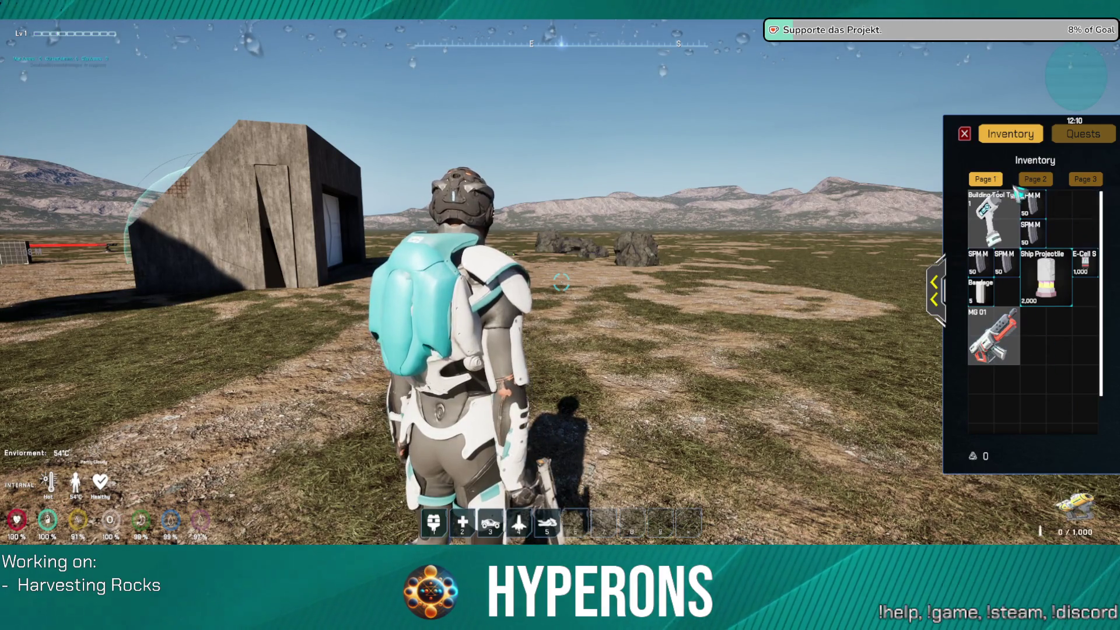
left_click(965, 133)
key("w")
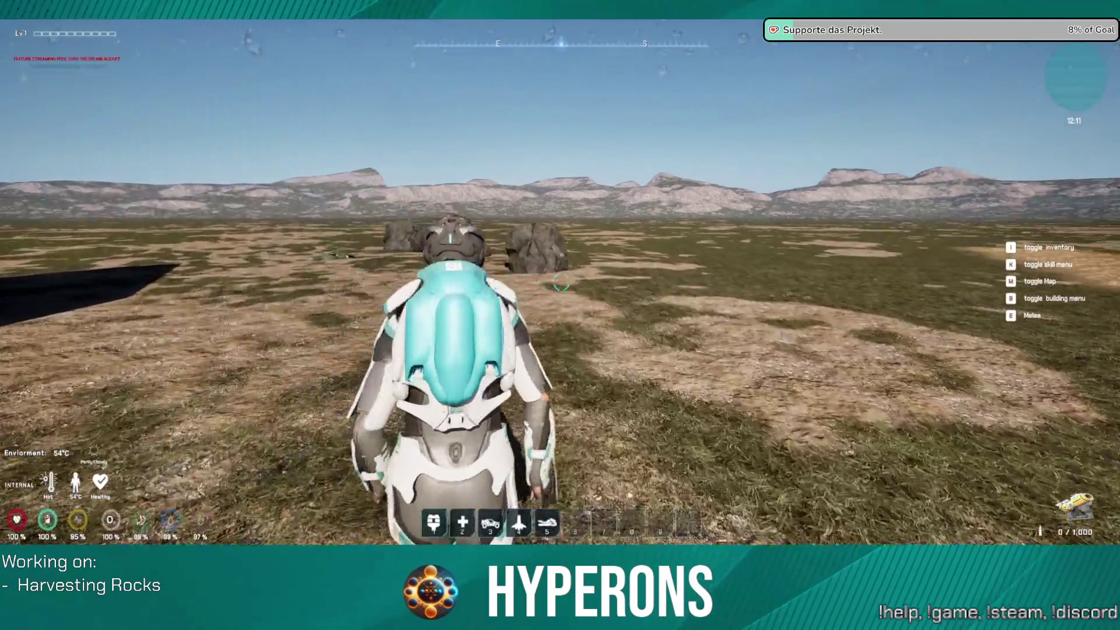
right_click(560, 283)
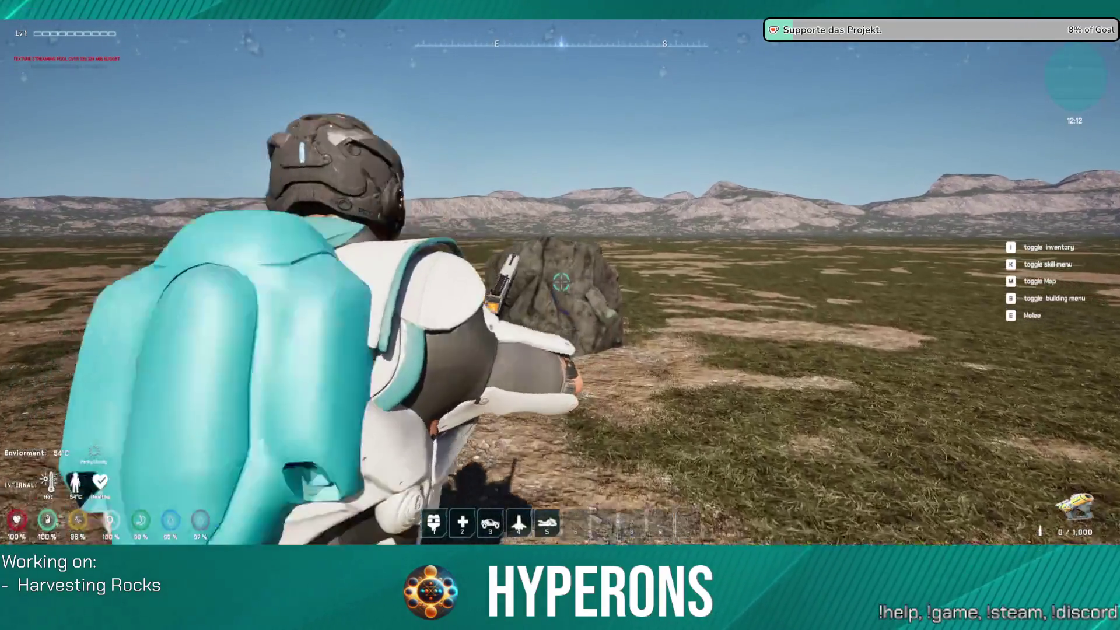
left_click(560, 282)
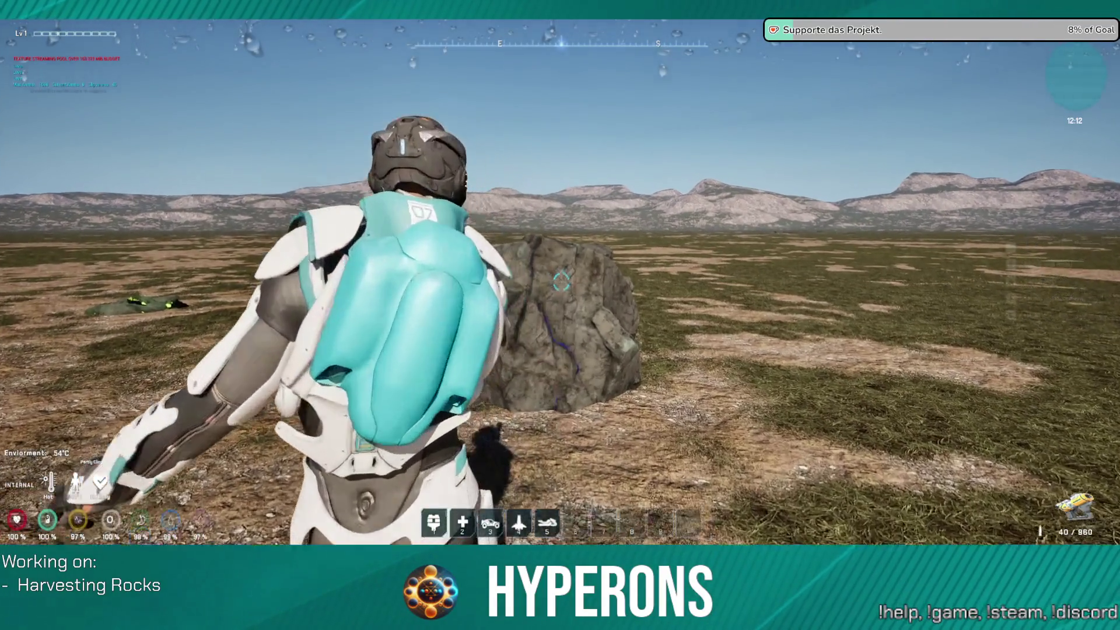
right_click(560, 283)
left_click(560, 282)
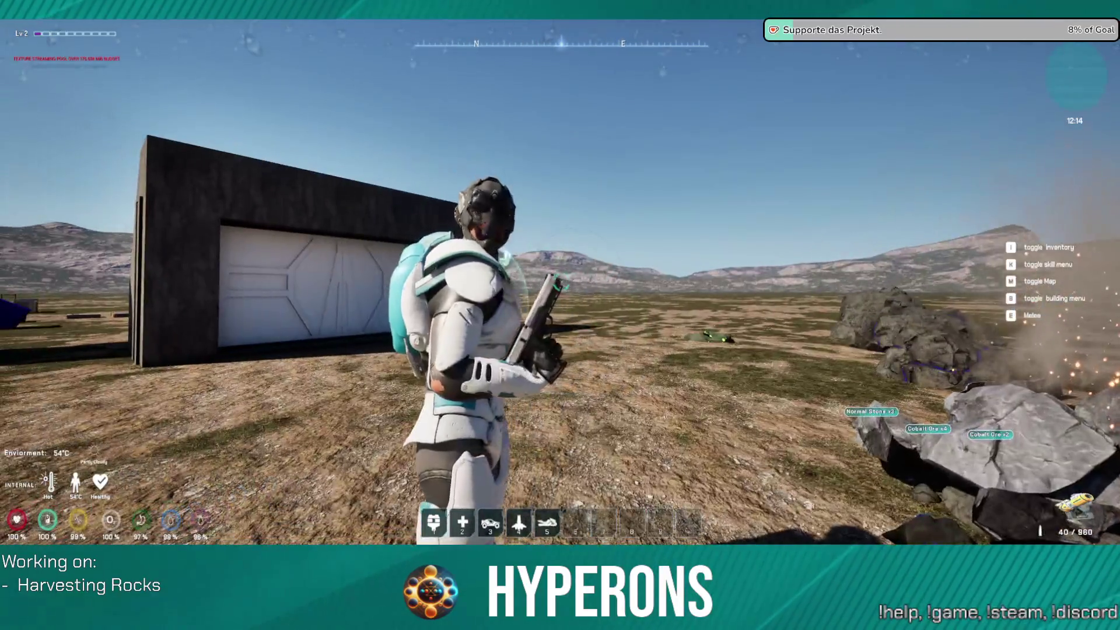
Walk past the debris to the remaining rocks and fire the laser into another one
key("w")
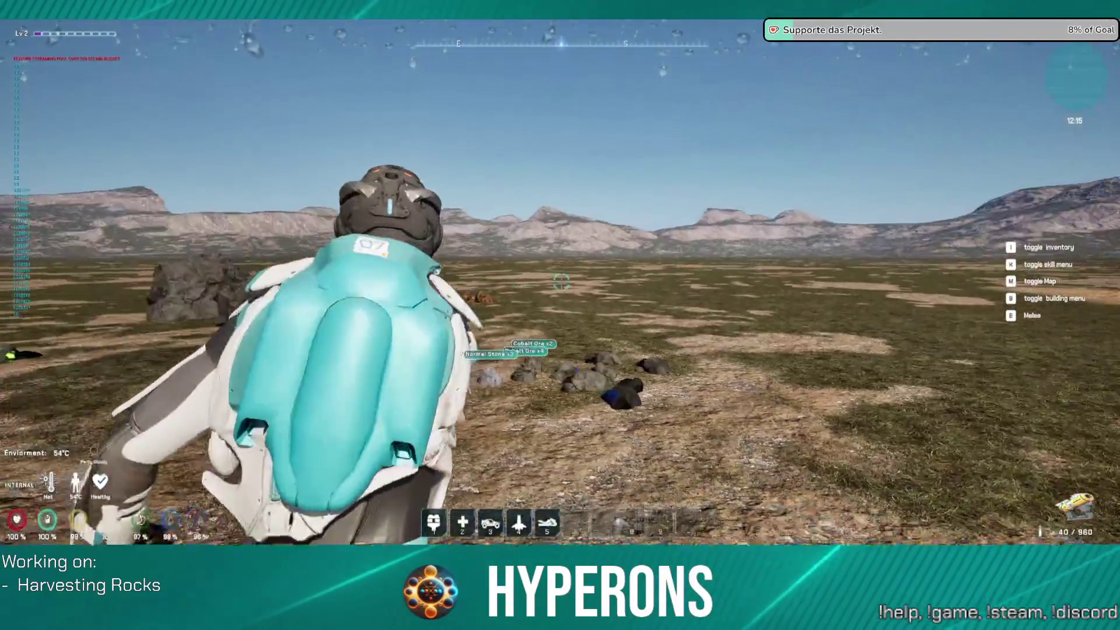
key("w")
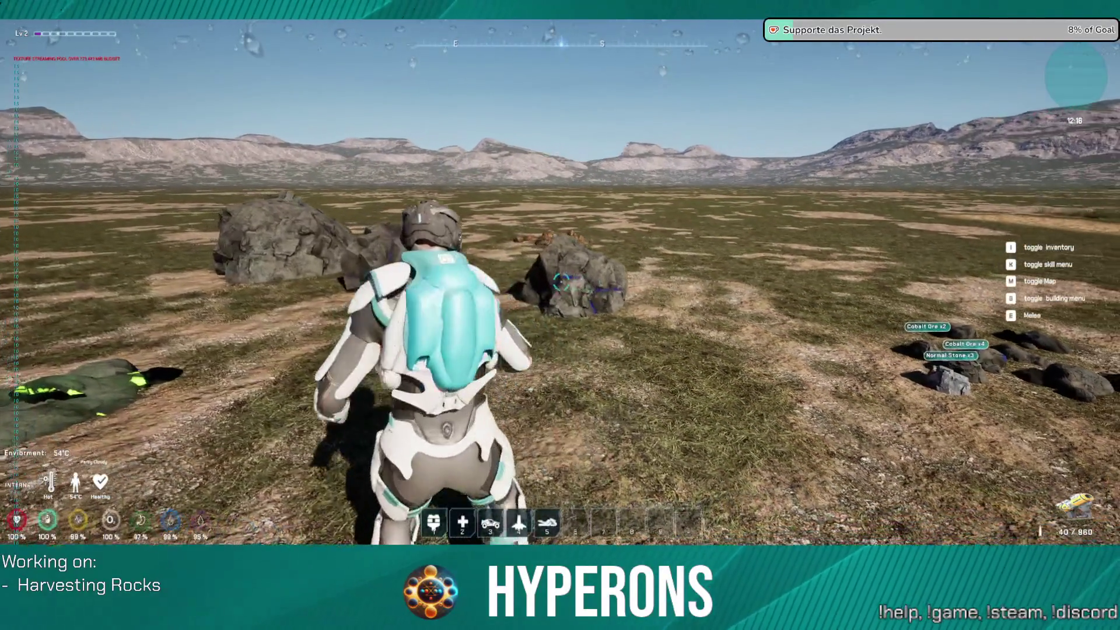
key("e")
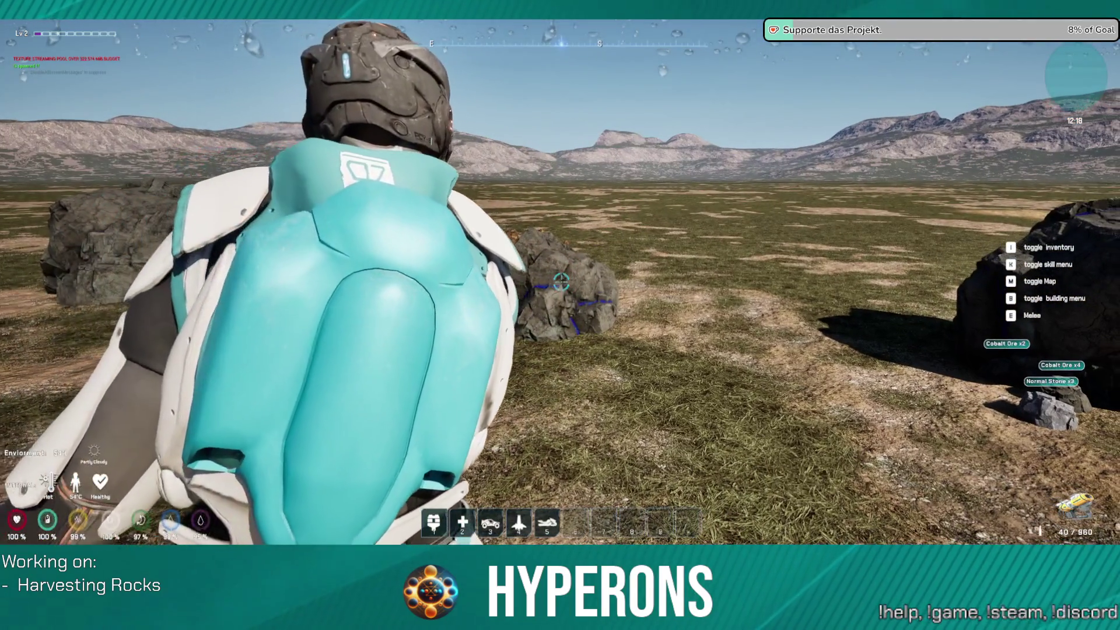
left_click(561, 282)
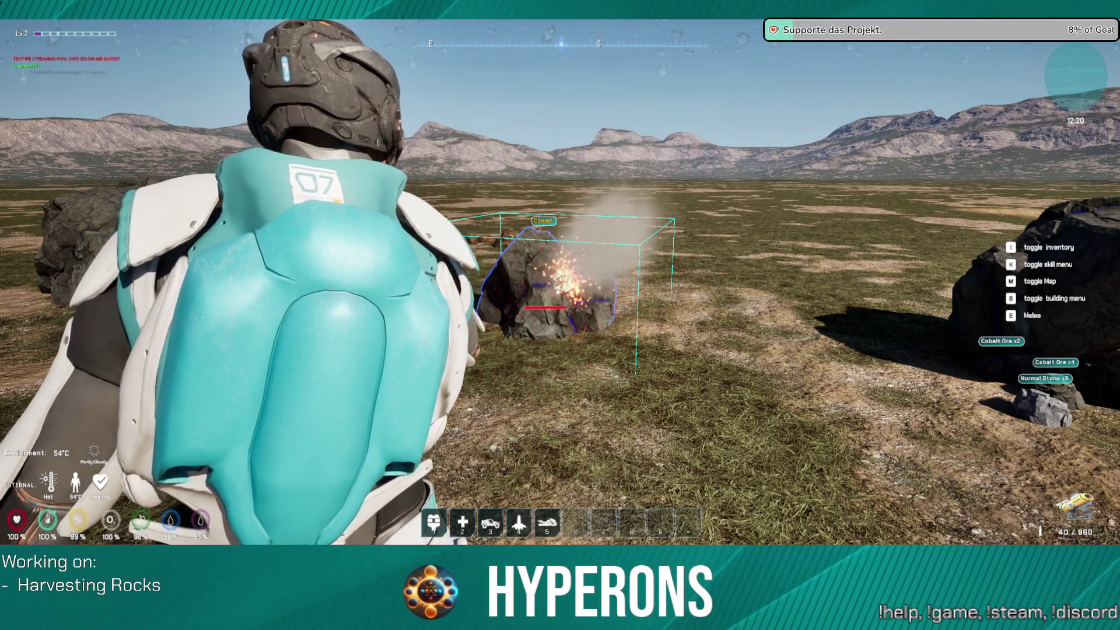
Laser-mine the next rocks near the hangar, moving on to the remaining ones
left_click(561, 283)
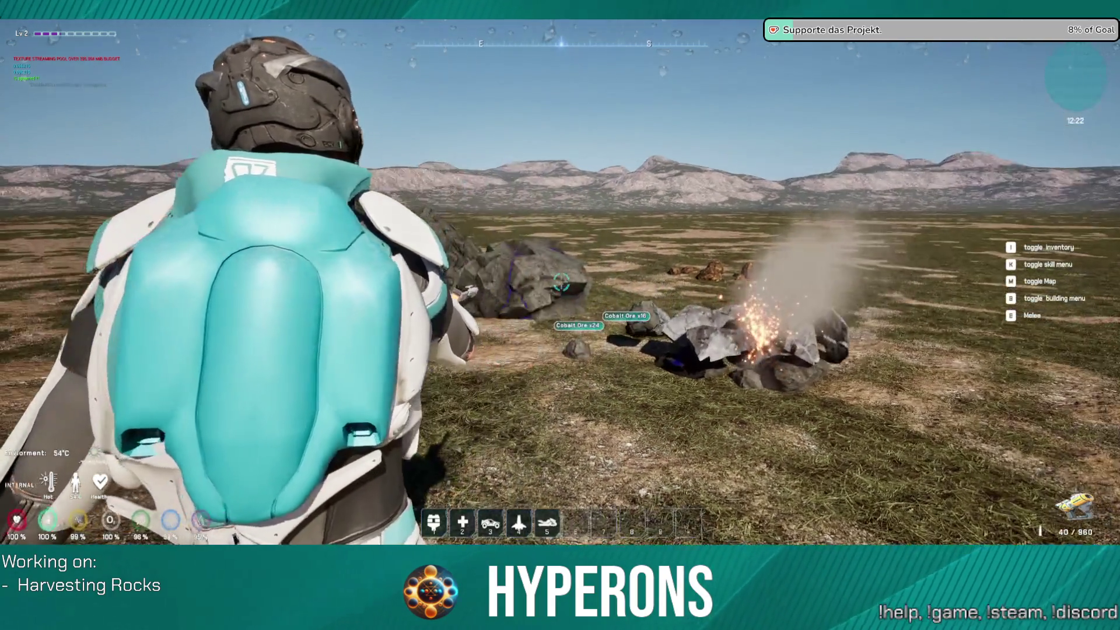
left_click(561, 283)
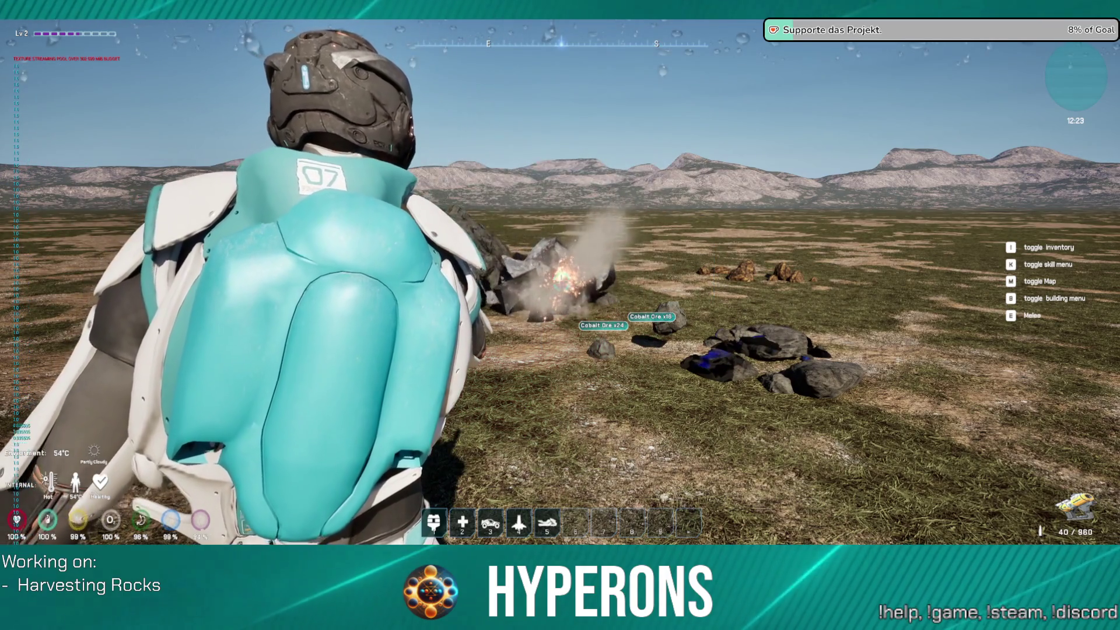
key("w")
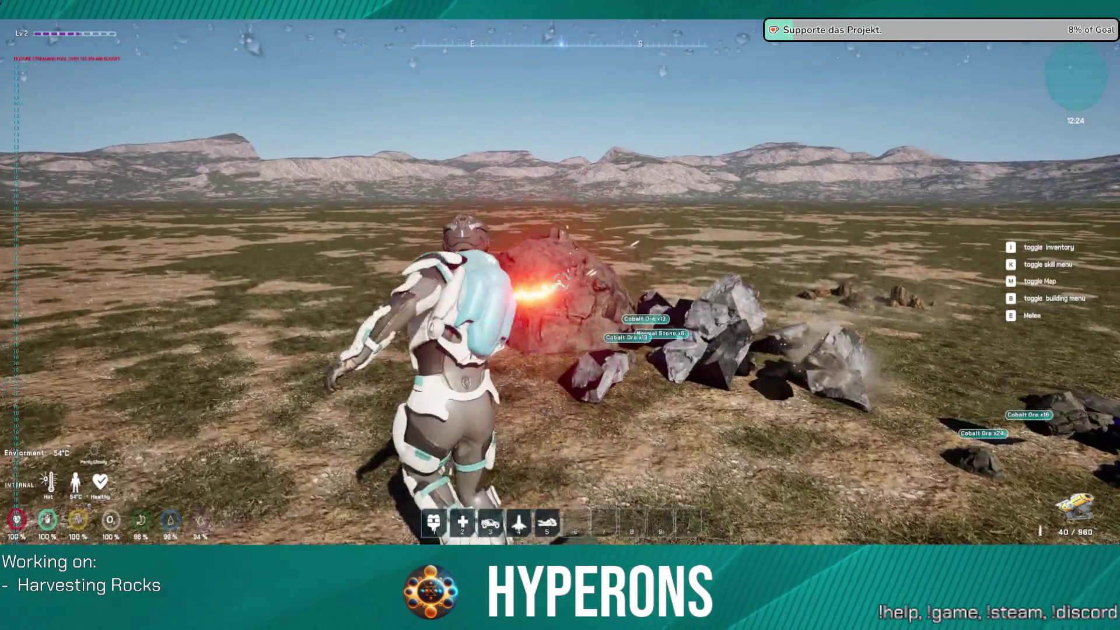
left_click(561, 282)
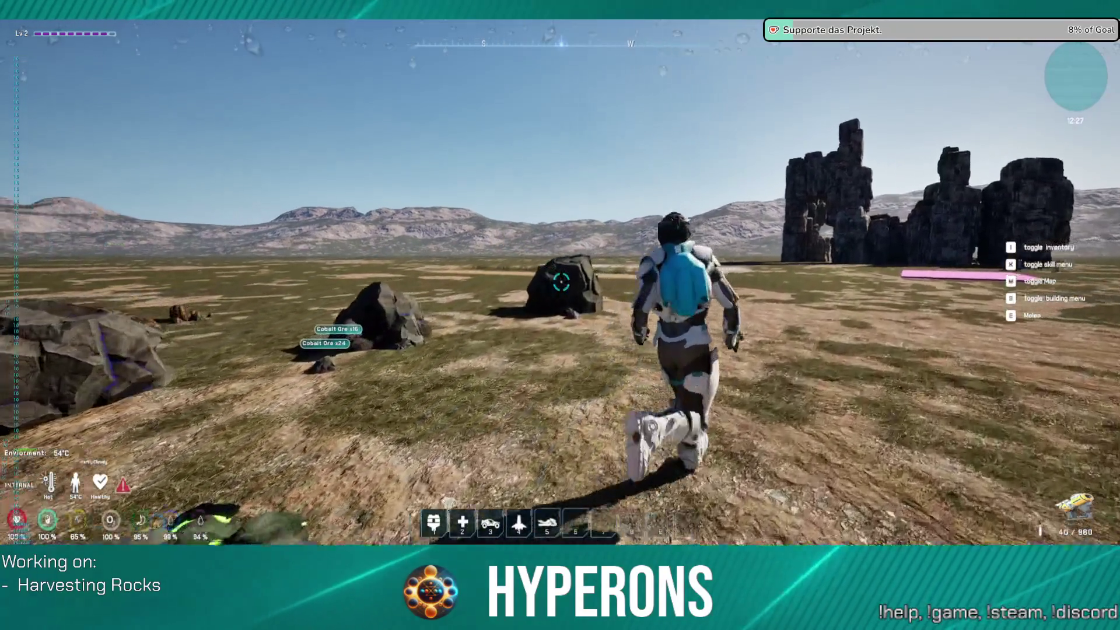
Circle around a rock while the harvester laser fractures it into ore drops
key("w")
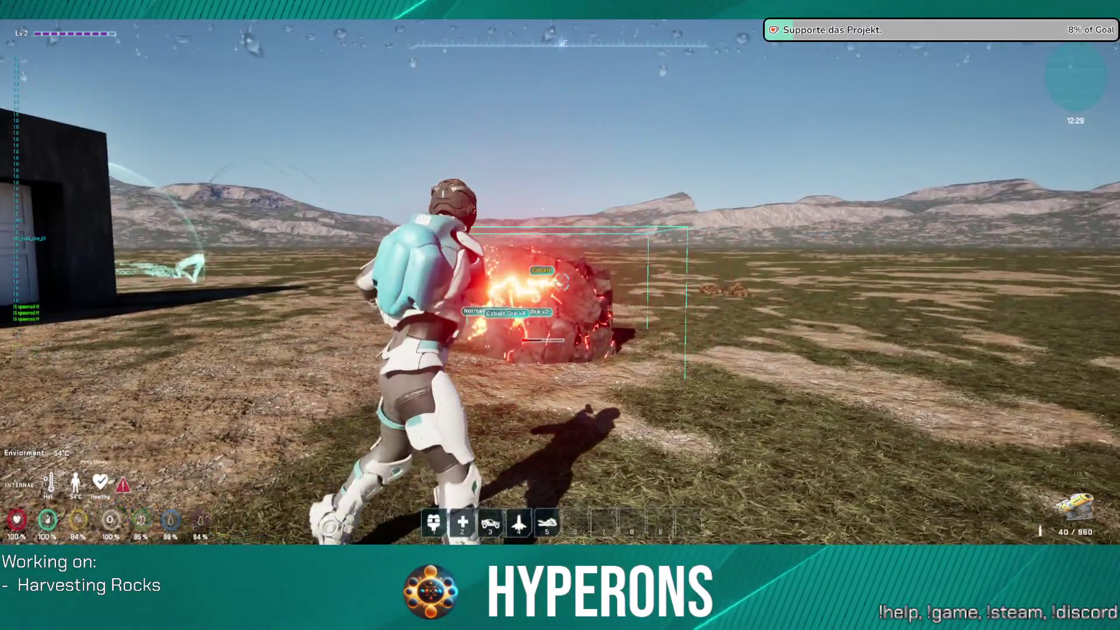
key("d")
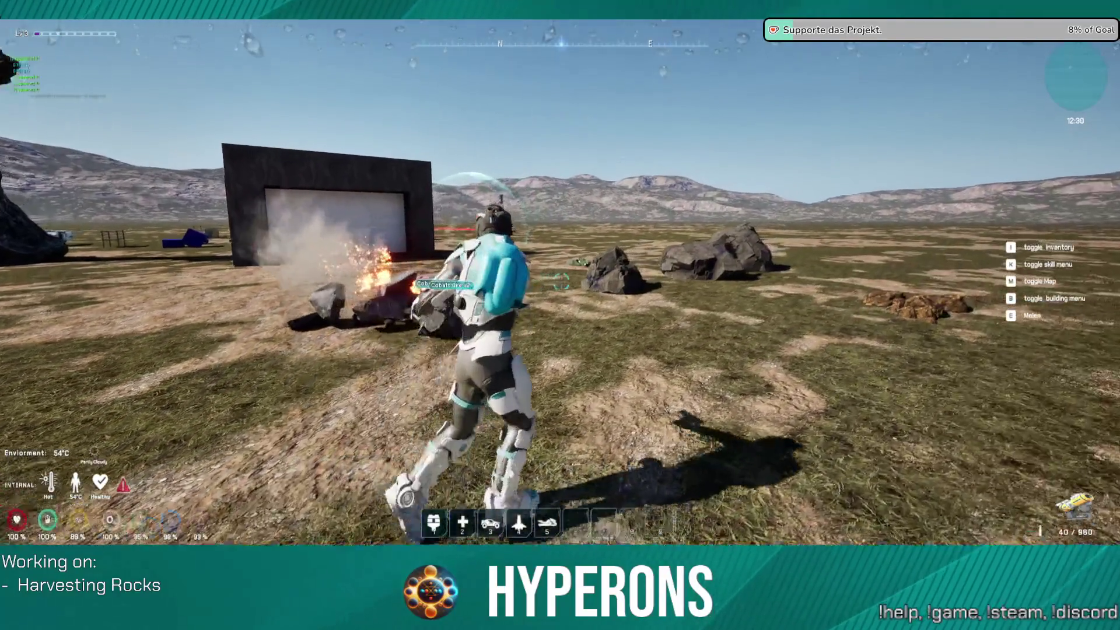
key("d")
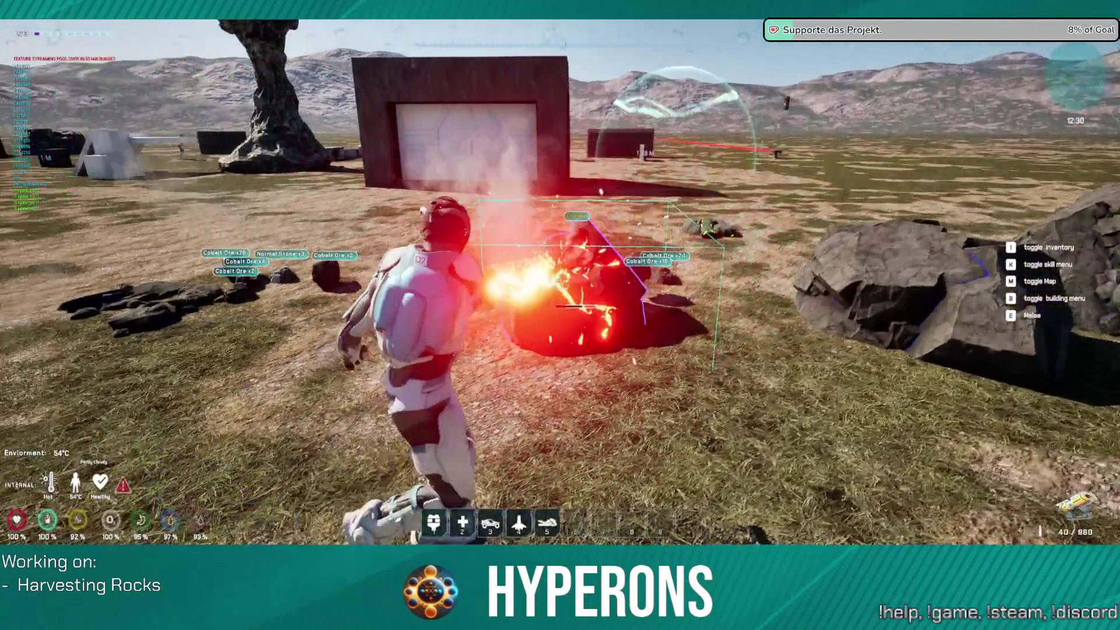
key("d")
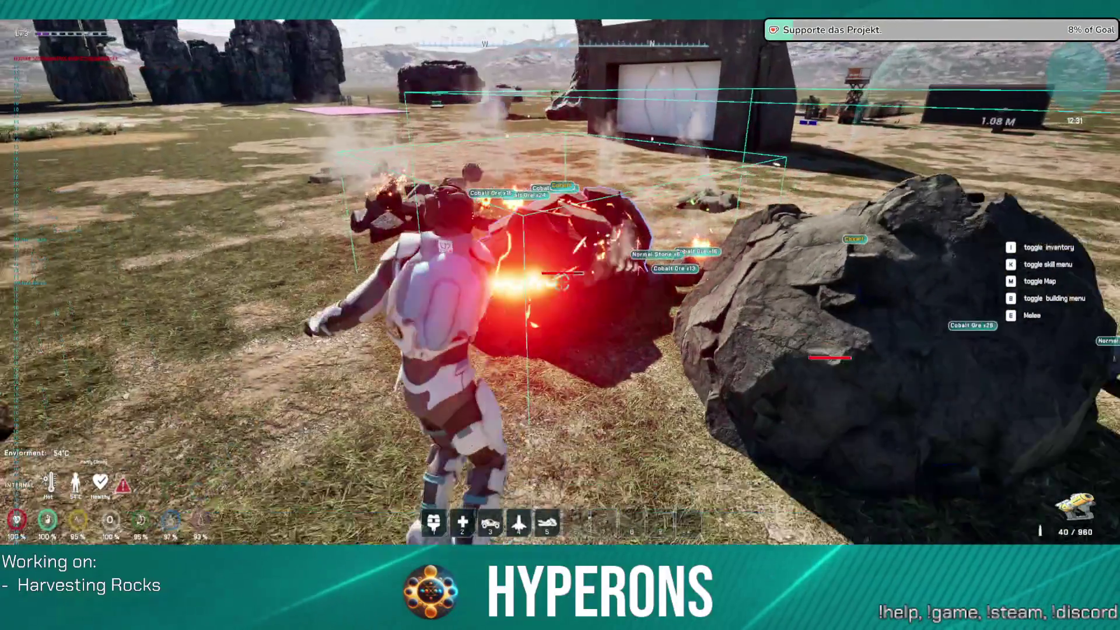
key("d")
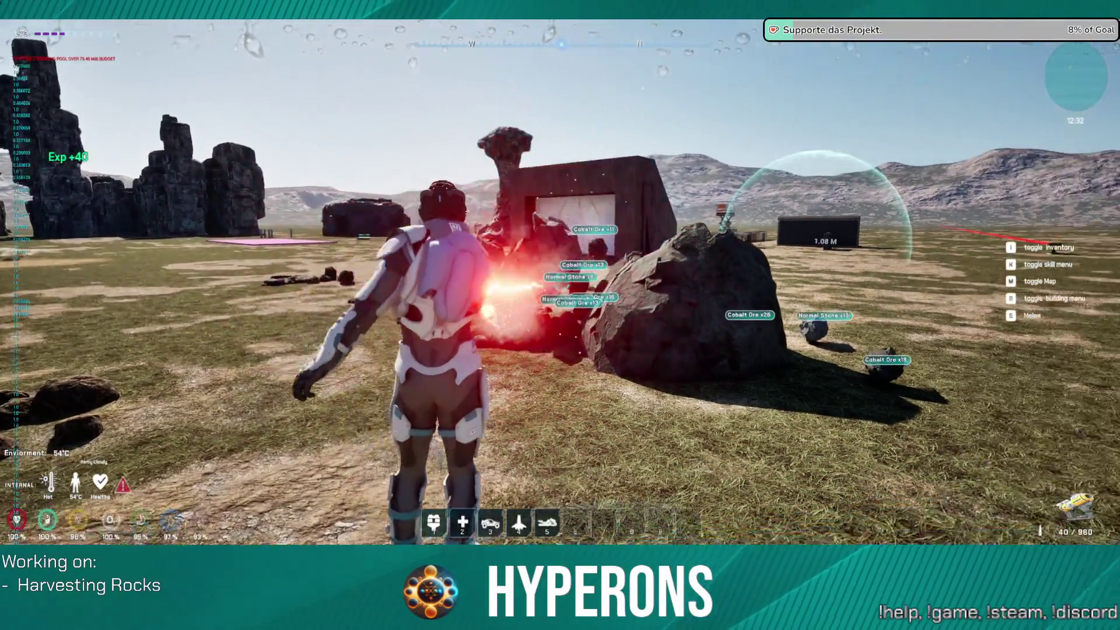
key("d")
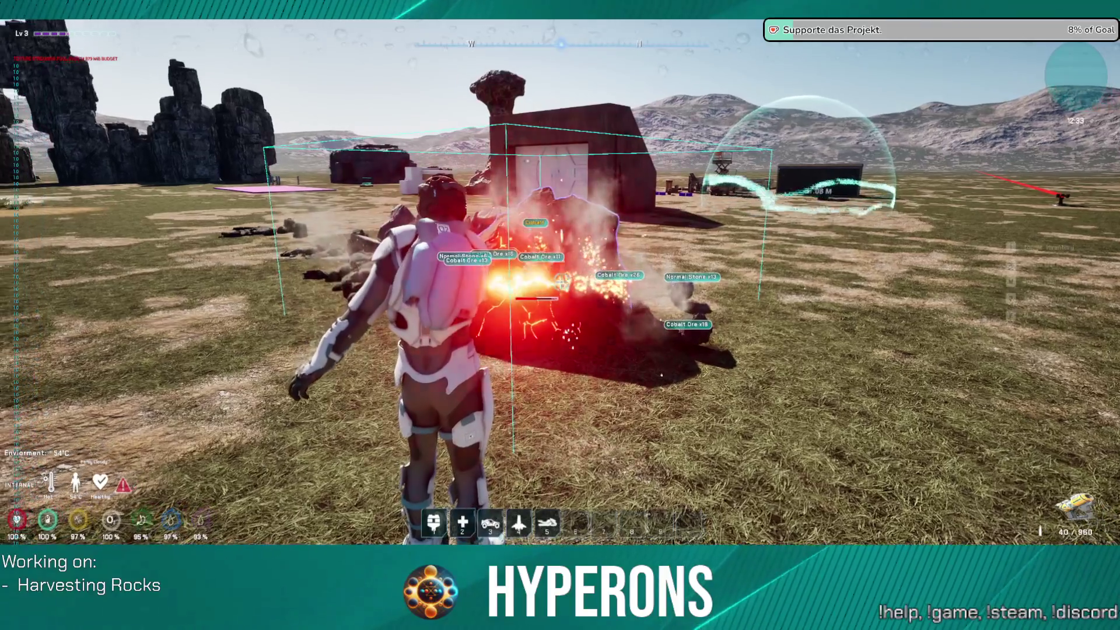
key("d")
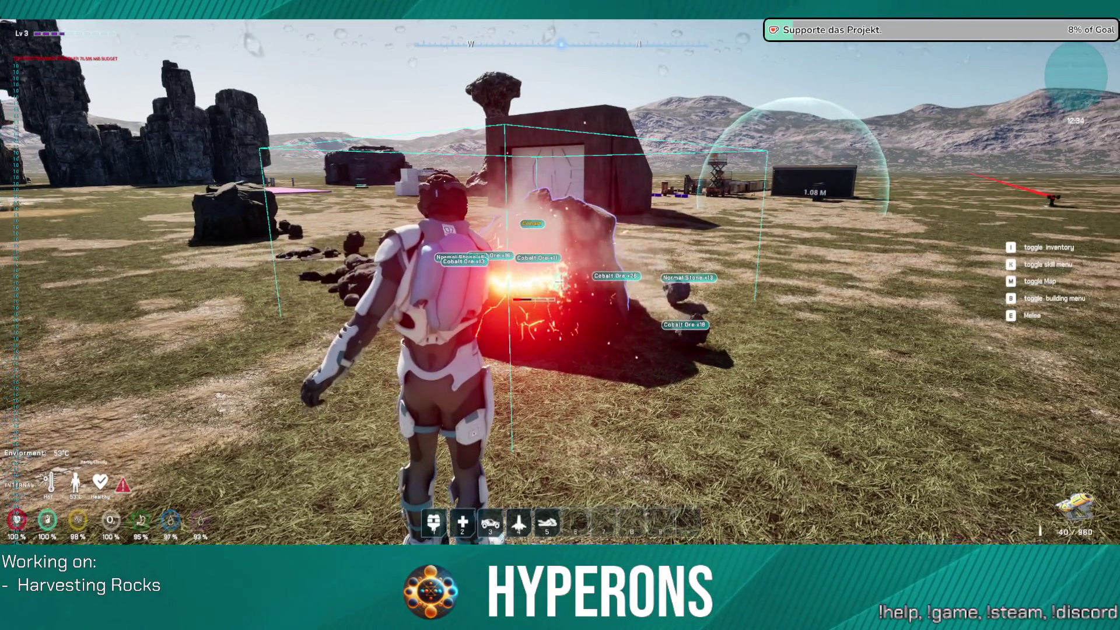
key("d")
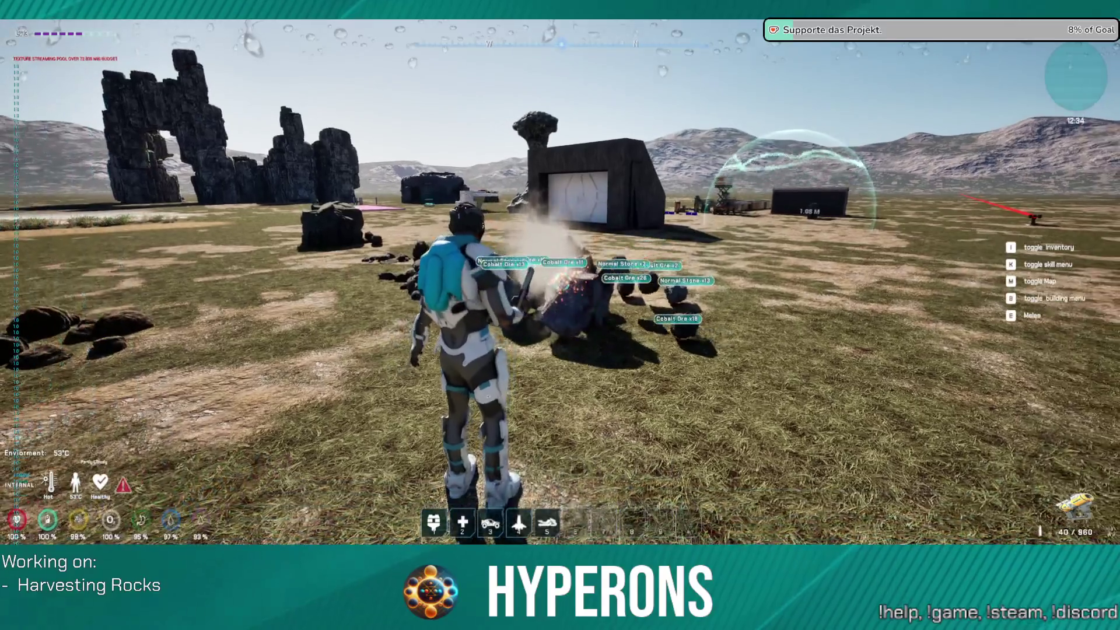
Break the rock pile with the laser, then back away toward the next rock
key("w")
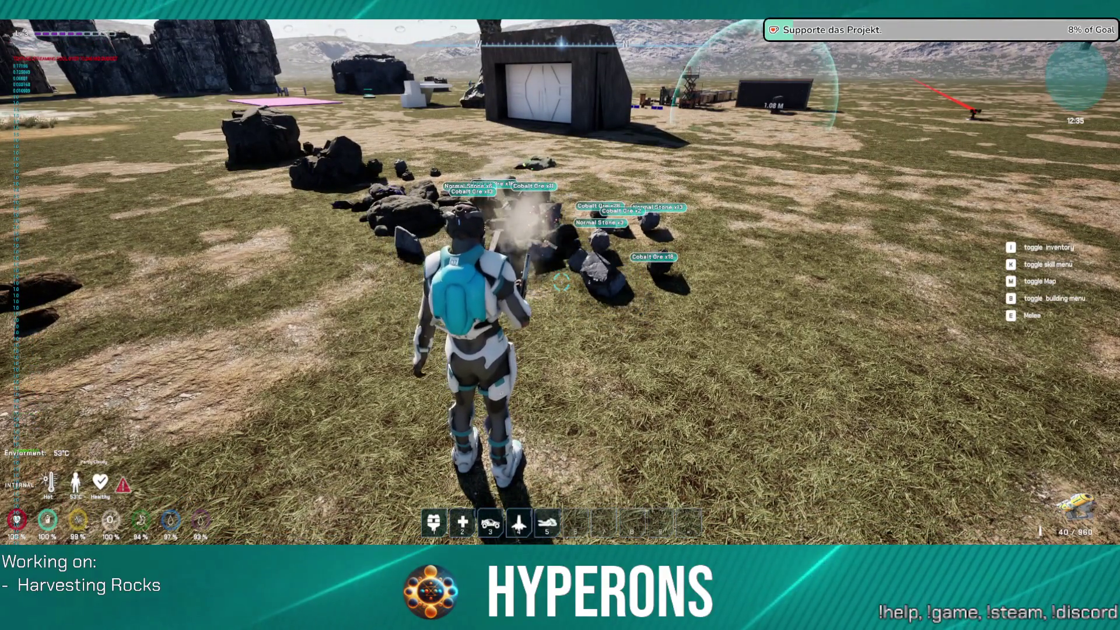
key("a")
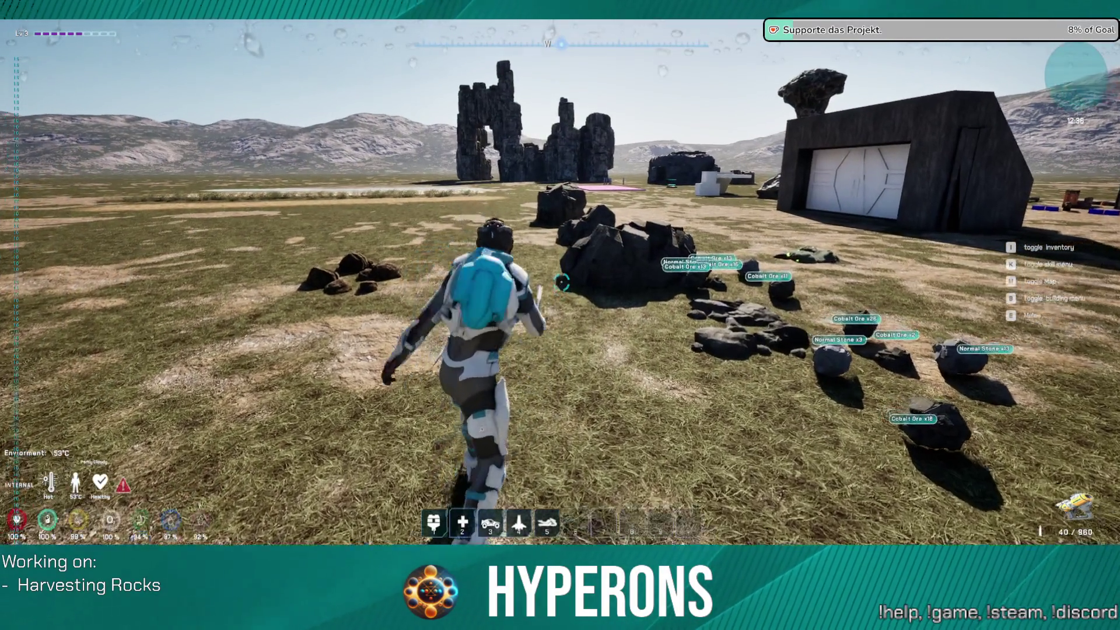
key("w")
left_click(561, 282)
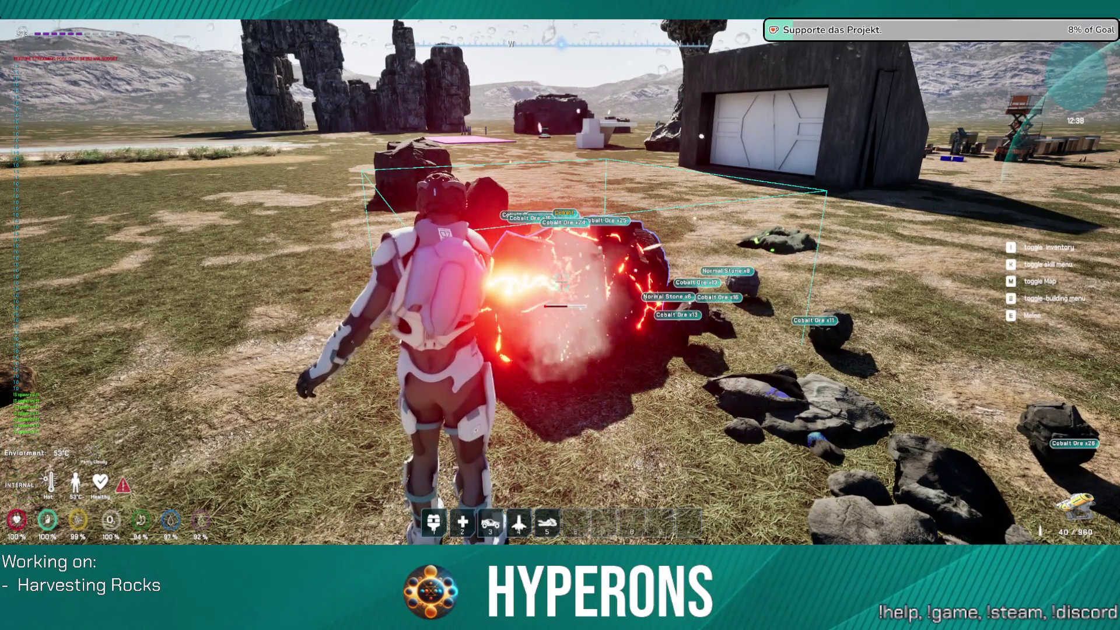
key("s")
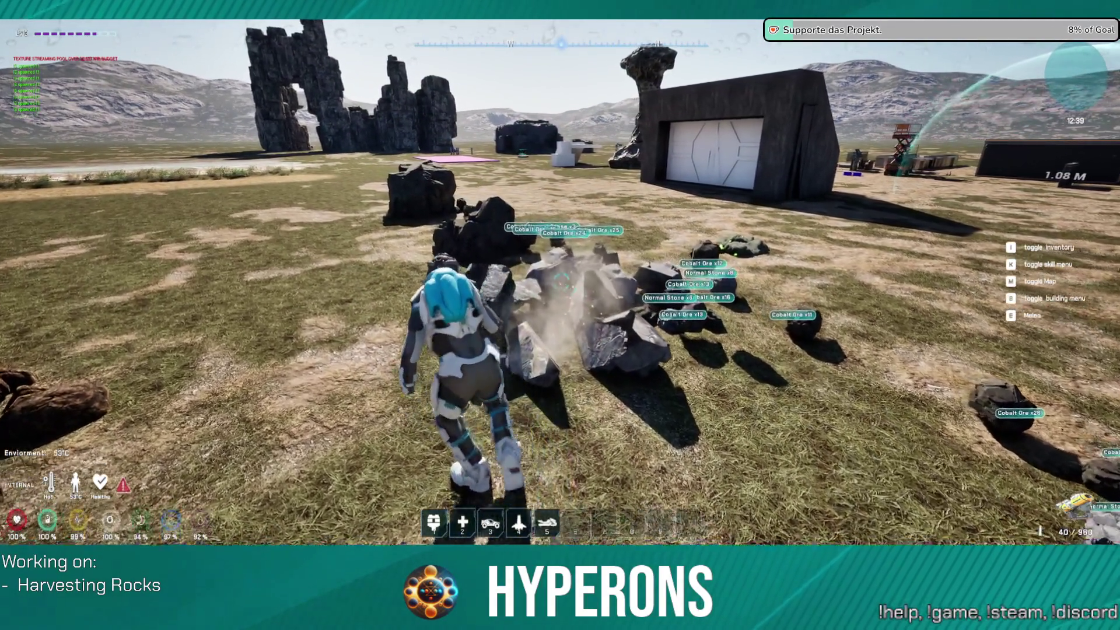
key("w")
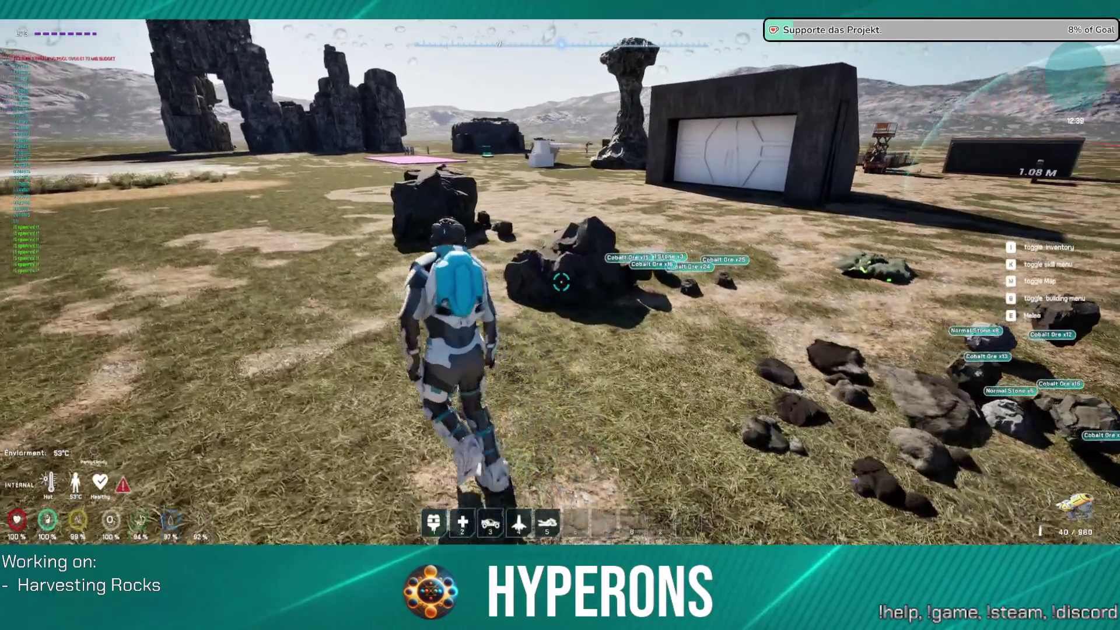